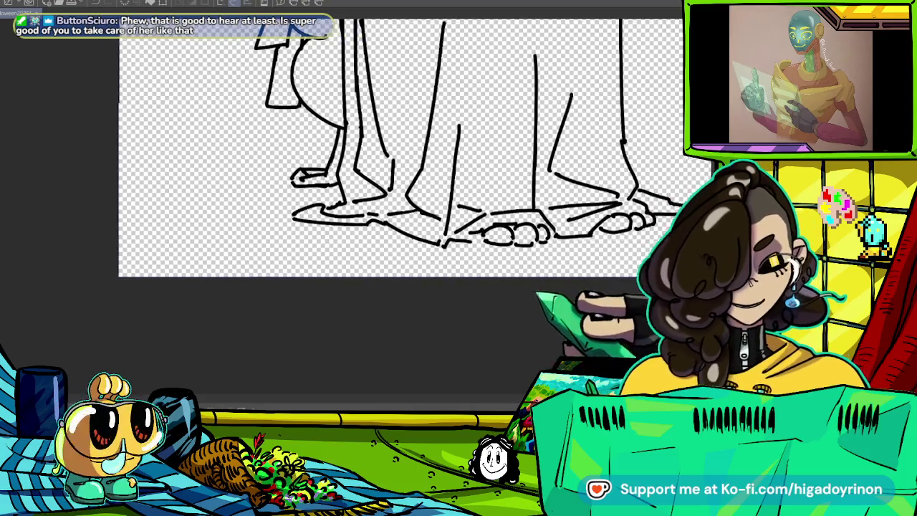
- Ink a diagonal stroke on the ghost's foot, then undo it as a stray line
drag(401, 215, 444, 258)
scroll(505, 183, up, 3)
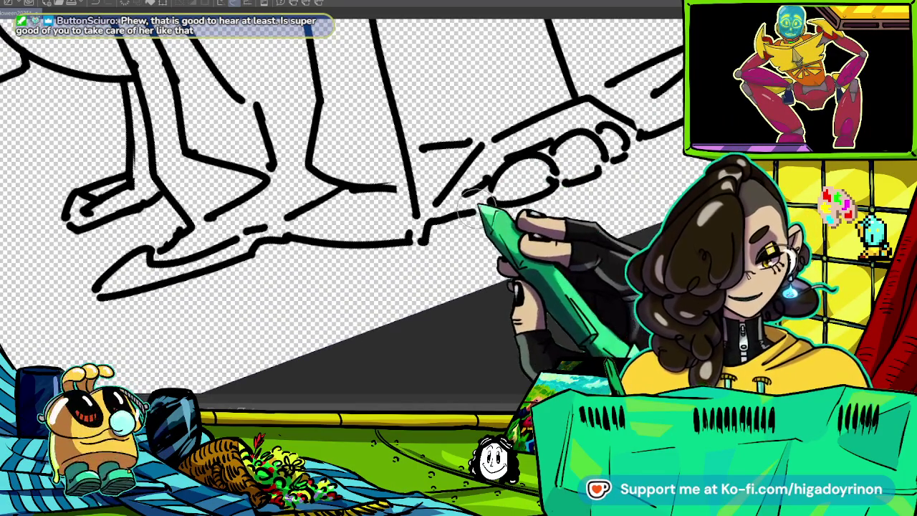
drag(462, 206, 417, 245)
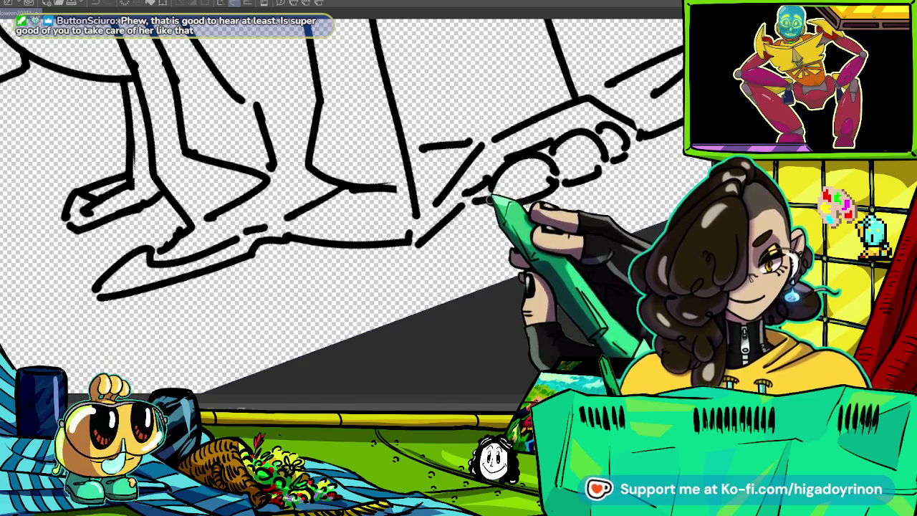
scroll(530, 154, down, 5)
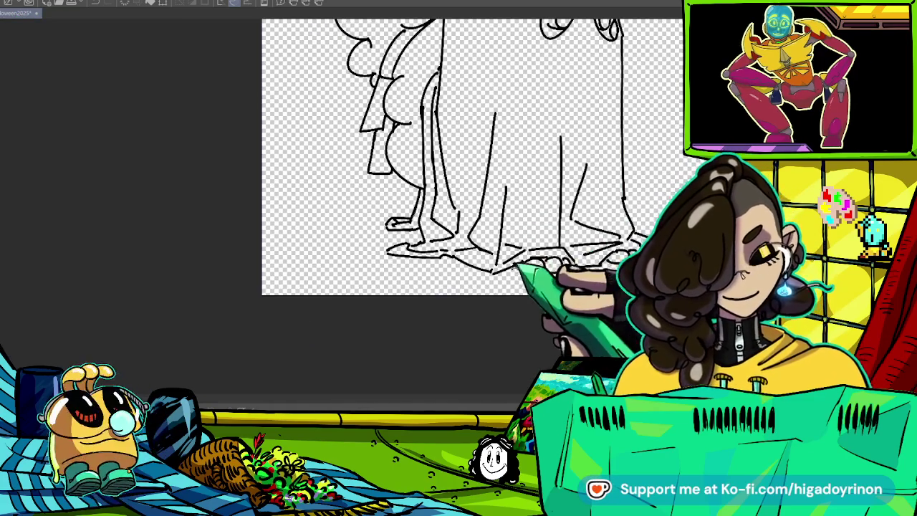
scroll(531, 154, up, 5)
key(ctrl+z)
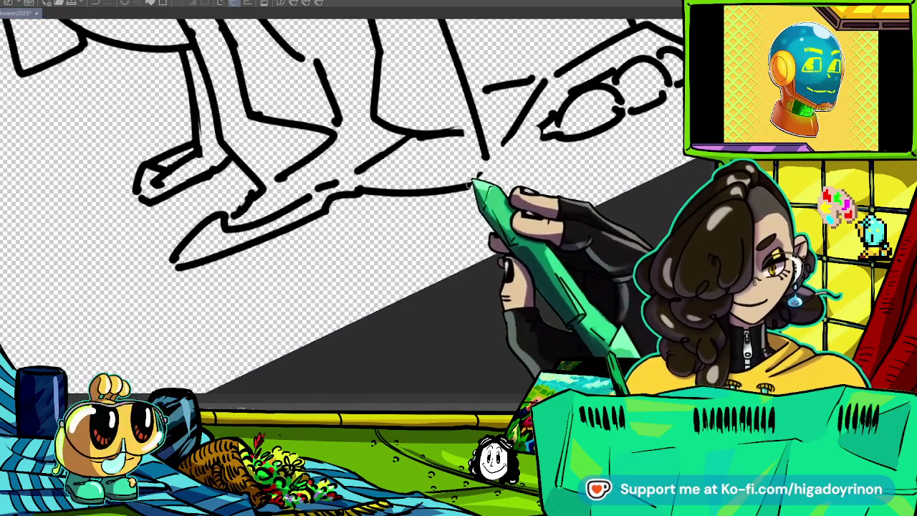
- Draw toe and claw lines, including a rounded toe, on the ghost's foot
scroll(502, 165, up, 2)
scroll(501, 165, down, 5)
scroll(502, 165, up, 5)
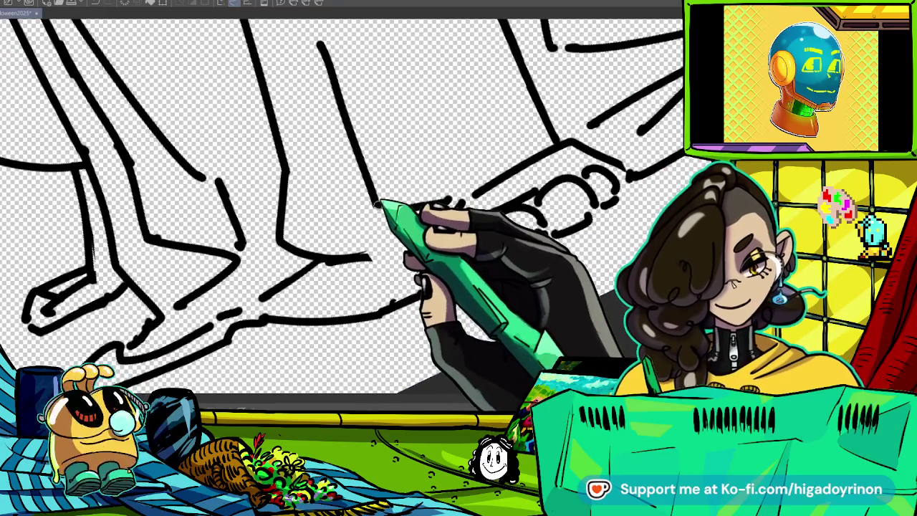
mouse_move(461, 200)
mouse_down()
mouse_move(416, 267)
mouse_move(391, 252)
mouse_move(402, 290)
mouse_up()
drag(475, 244, 547, 222)
scroll(459, 215, down, 5)
- Fill the ghost's body with white using the Fill bucket
key(ctrl+0)
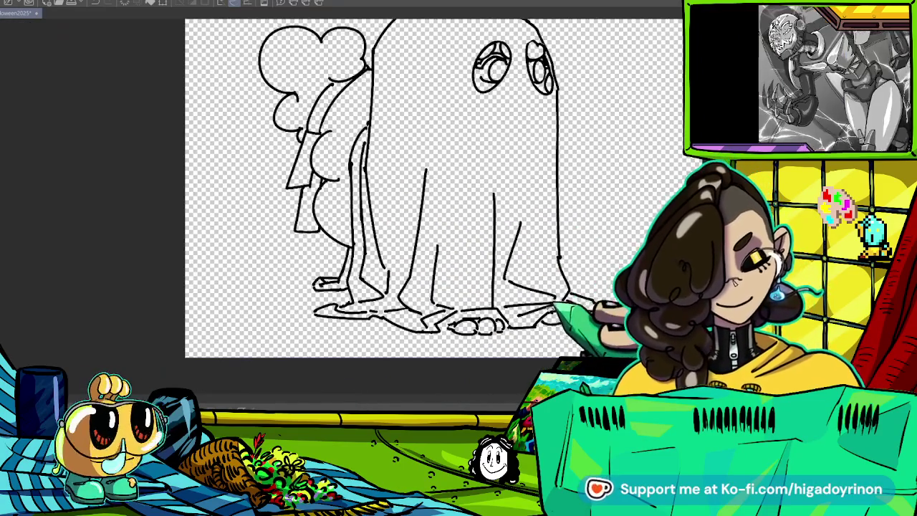
scroll(430, 215, up, 5)
scroll(430, 215, down, 5)
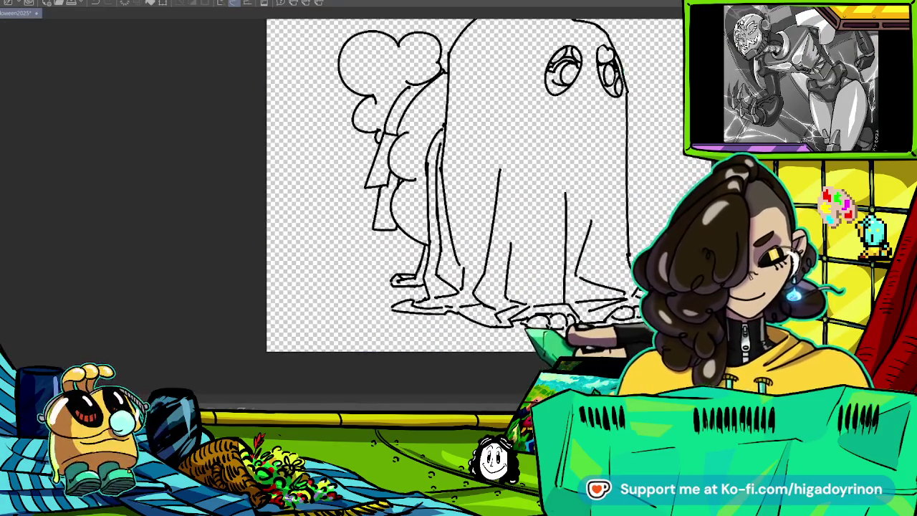
scroll(491, 286, down, 3)
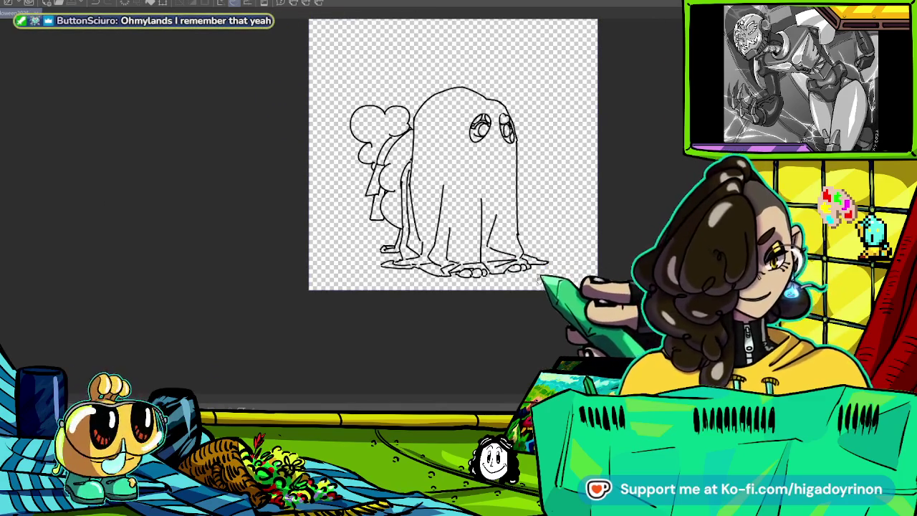
scroll(552, 269, up, 1)
scroll(552, 268, up, 2)
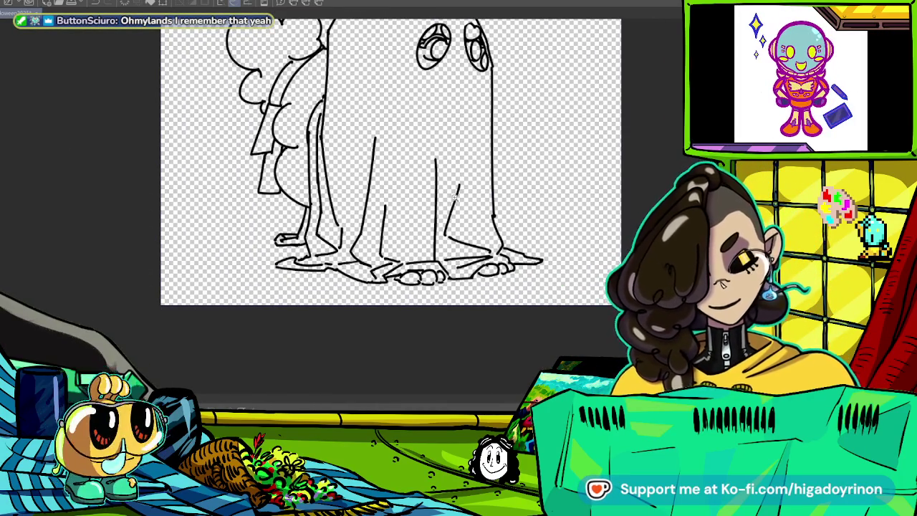
scroll(455, 195, up, 1)
click(459, 143)
scroll(437, 226, down, 1)
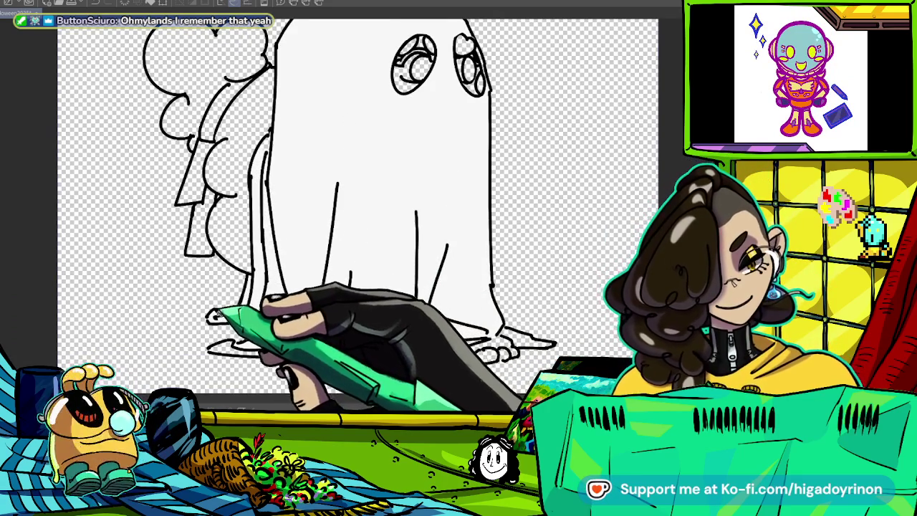
- Ink rounded toes and extra fold lines along the bottom edge of the ghost sheet
mouse_move(215, 348)
mouse_down()
mouse_move(370, 355)
mouse_move(423, 344)
mouse_up()
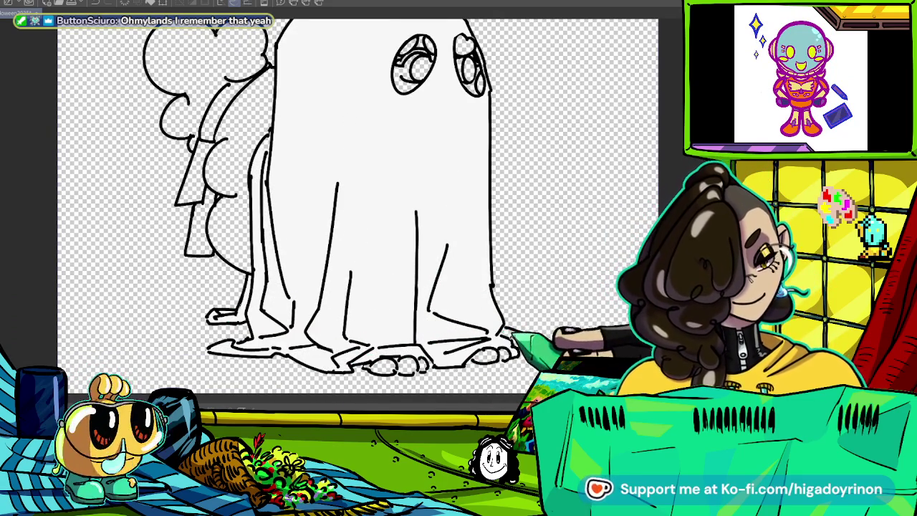
scroll(548, 337, down, 2)
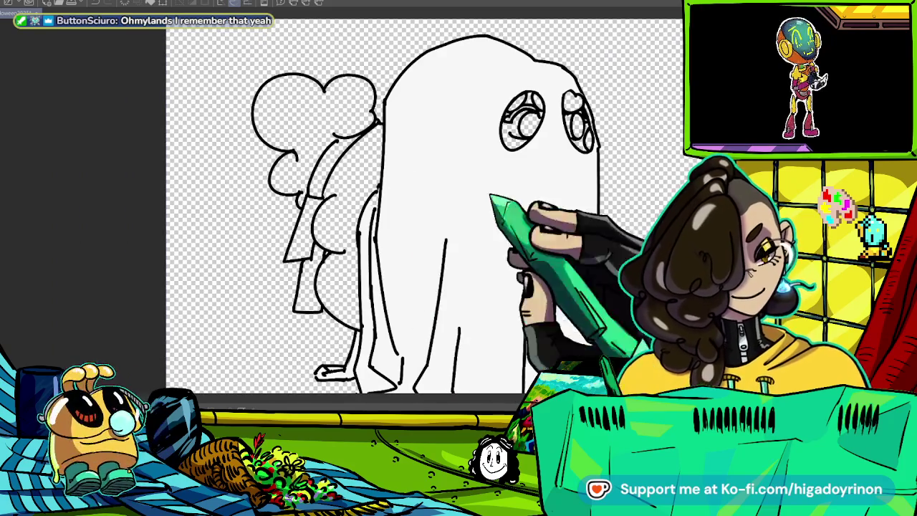
scroll(378, 180, up, 2)
drag(479, 144, 502, 169)
scroll(502, 215, down, 2)
scroll(510, 366, up, 1)
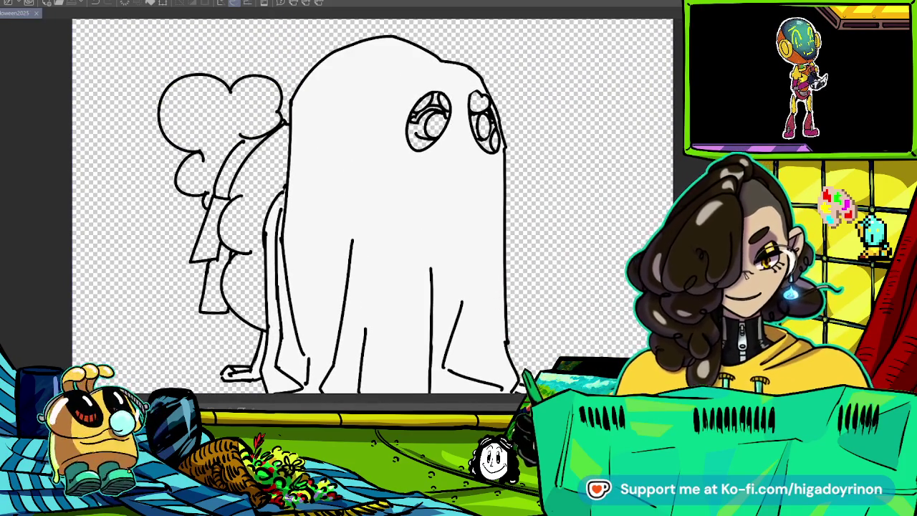
scroll(475, 205, down, 2)
scroll(475, 211, up, 1)
scroll(495, 200, up, 2)
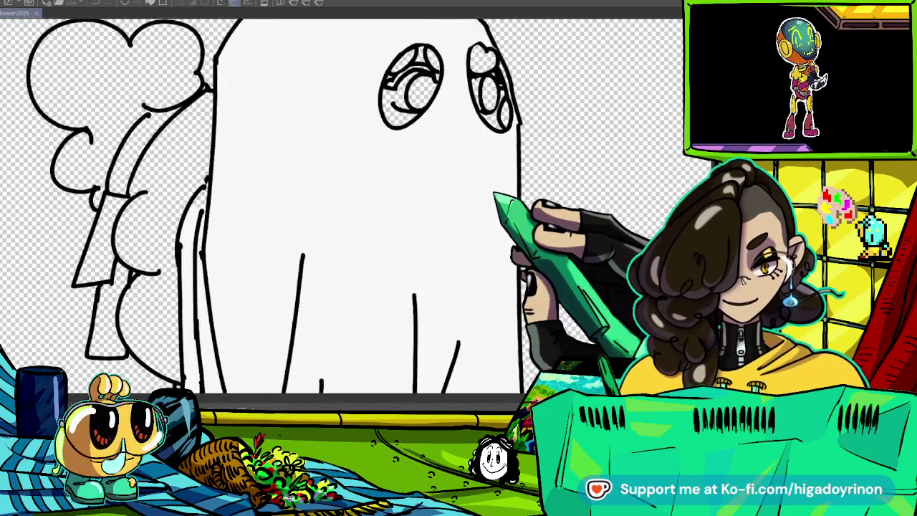
scroll(495, 192, up, 1)
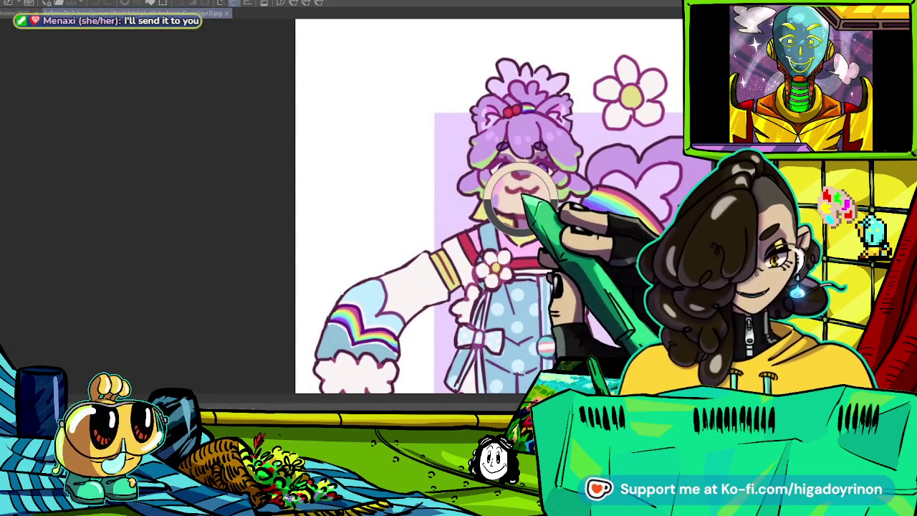
- Brush lavender into both ghost eyes, then switch to the reference jpg
scroll(506, 154, up, 5)
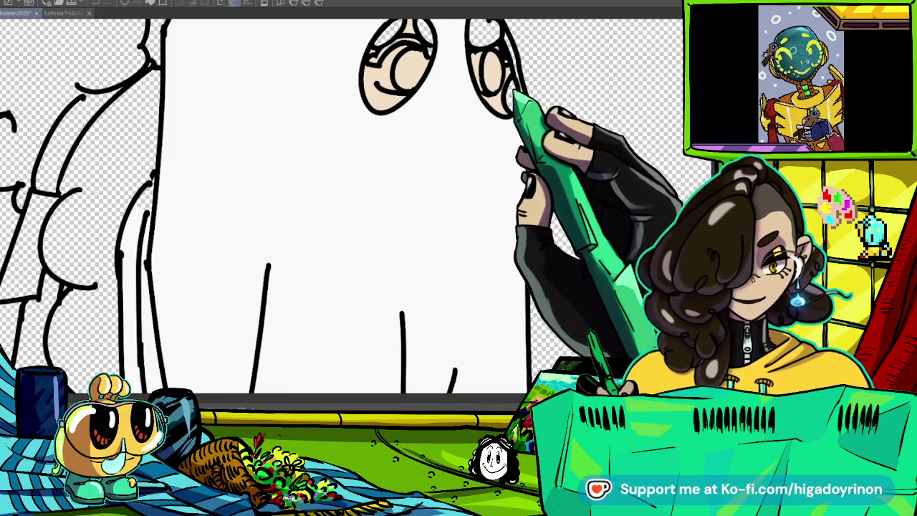
scroll(344, 215, up, 3)
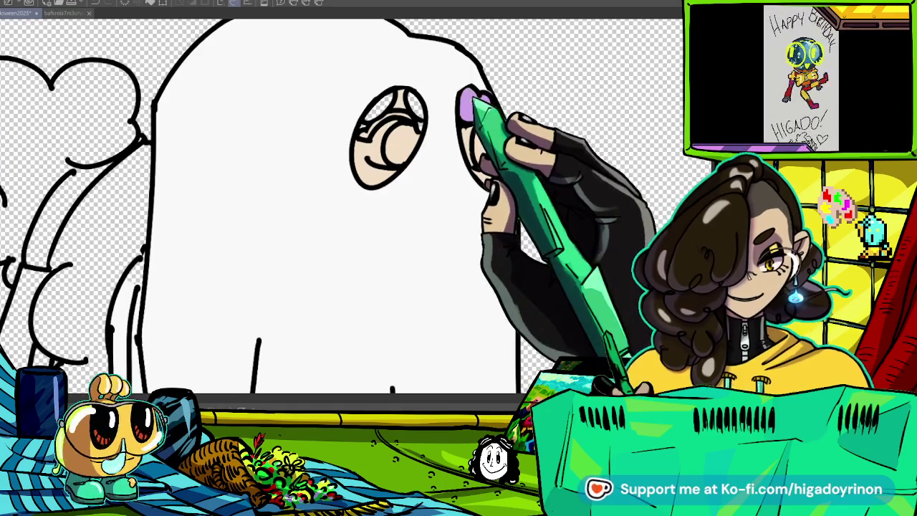
drag(466, 97, 488, 111)
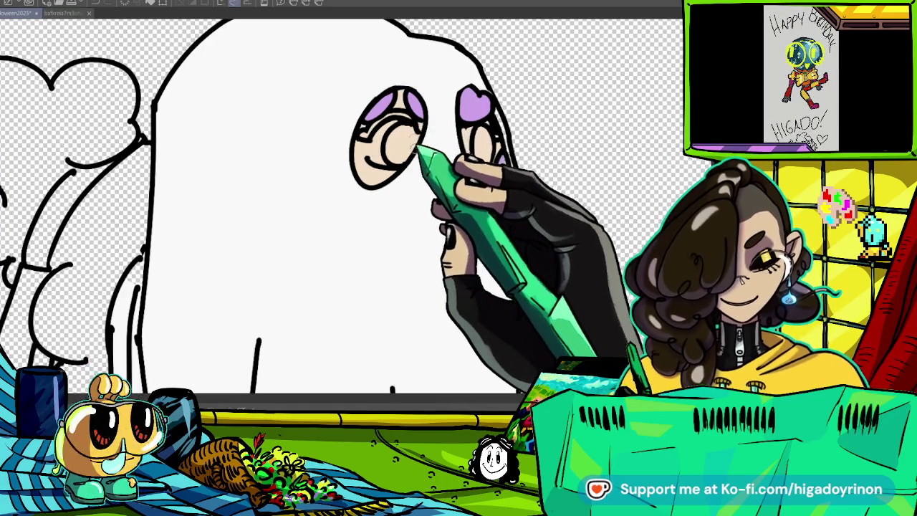
click(64, 13)
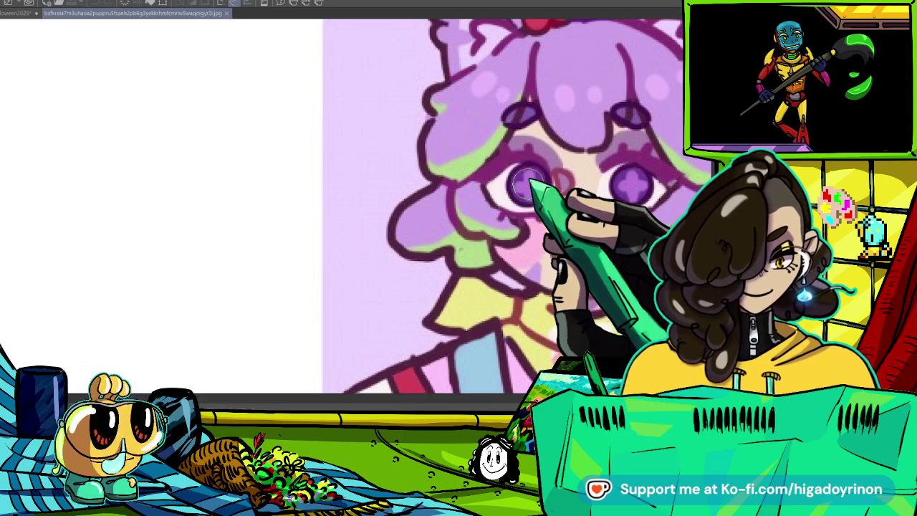
- Back on the ghost drawing, fill both eyes' irises with purple
key(ctrl+0)
click(18, 13)
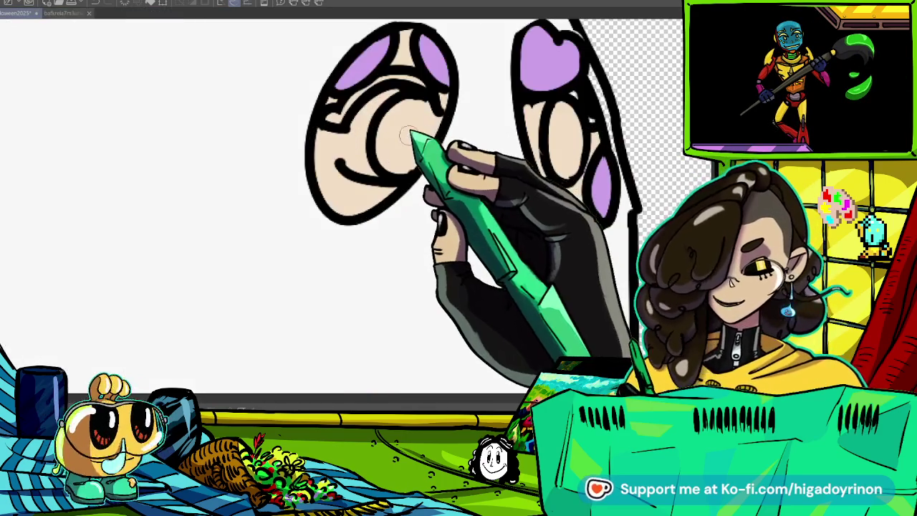
click(411, 136)
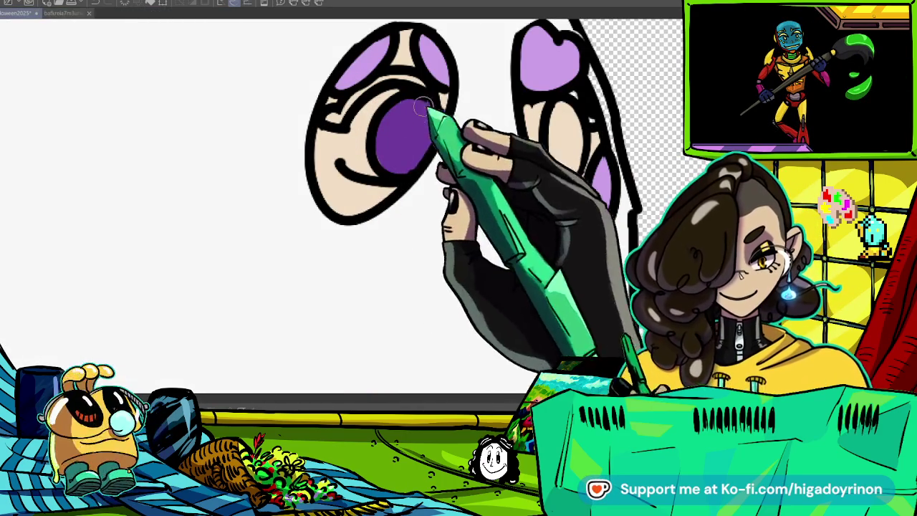
click(565, 136)
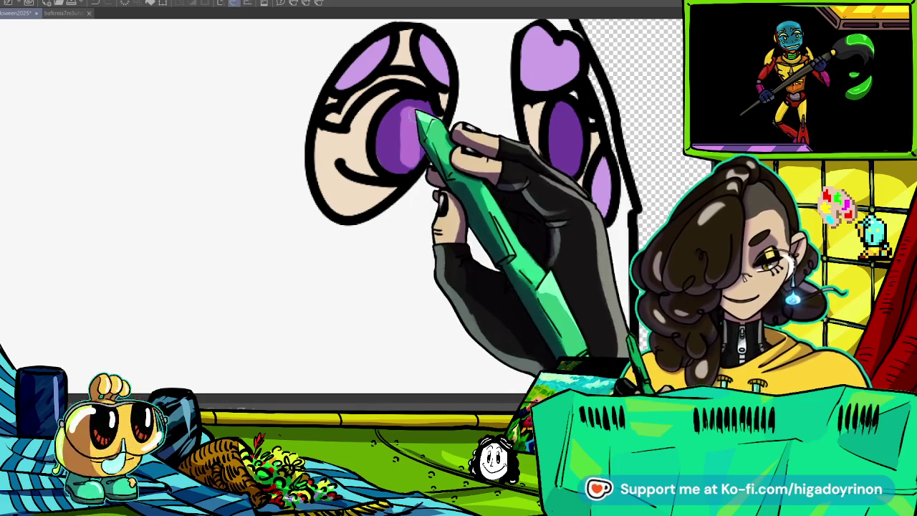
- Add lavender cross marks and white highlights to both purple irises
click(389, 140)
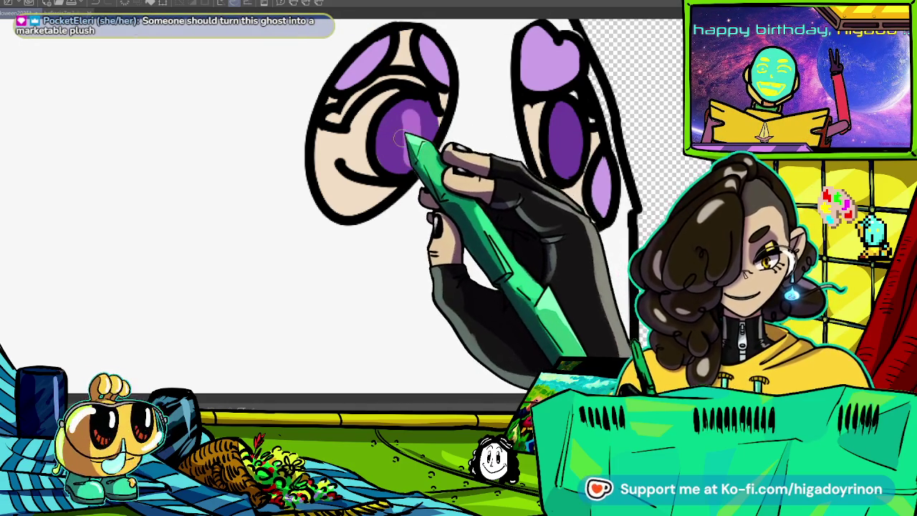
drag(567, 126, 577, 140)
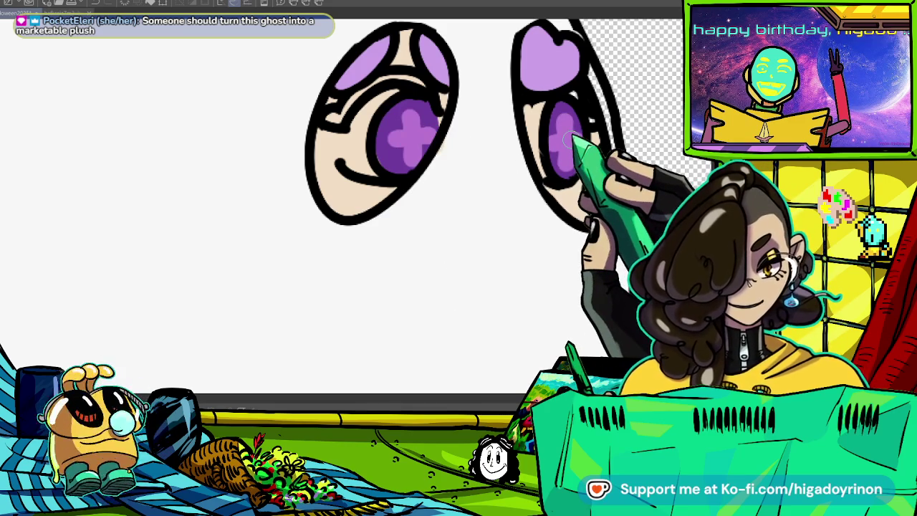
click(385, 114)
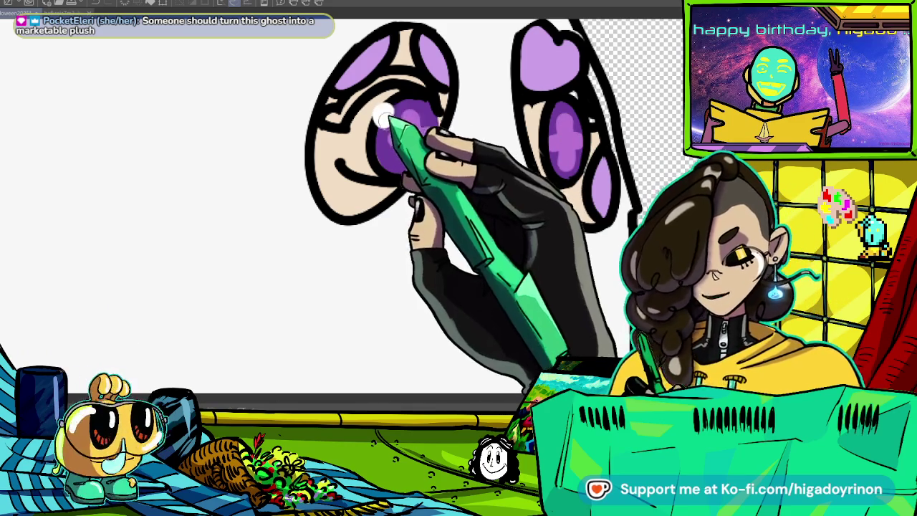
click(552, 126)
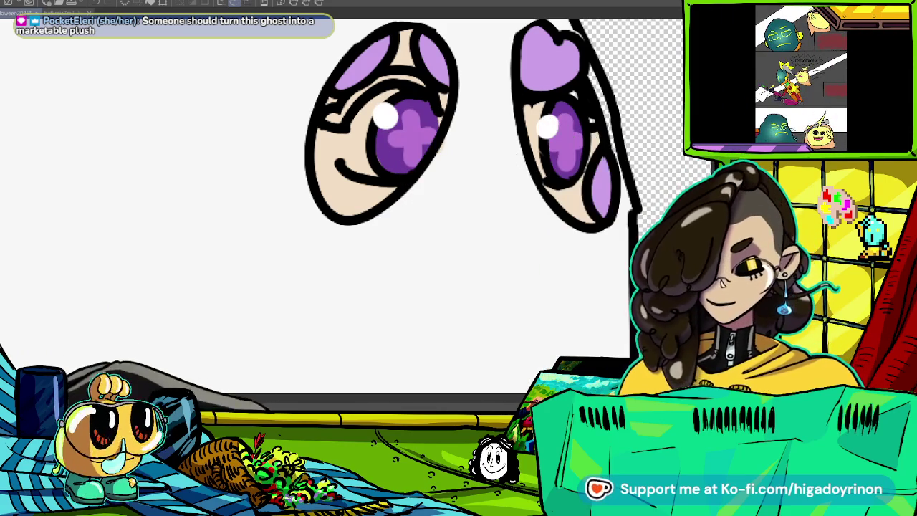
drag(374, 125, 358, 162)
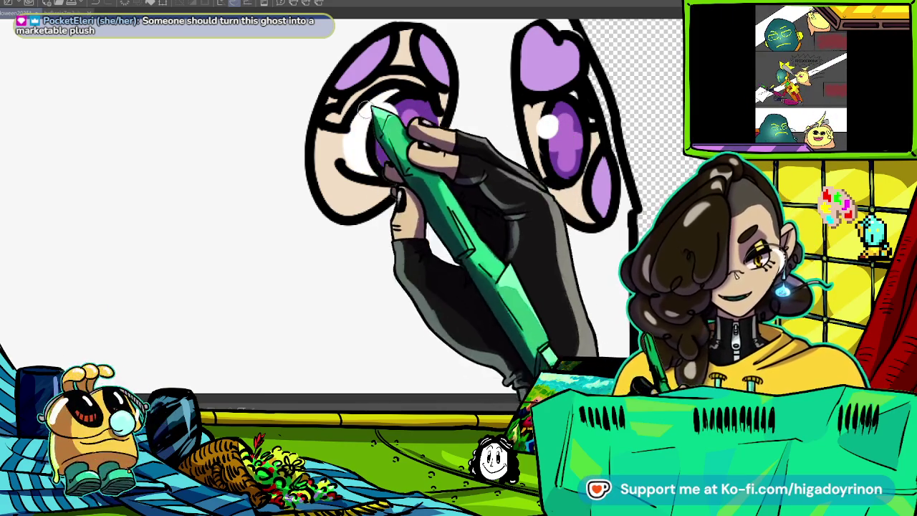
- Sample a colour from the left eye and switch to the reference image
ctrl+click(363, 193)
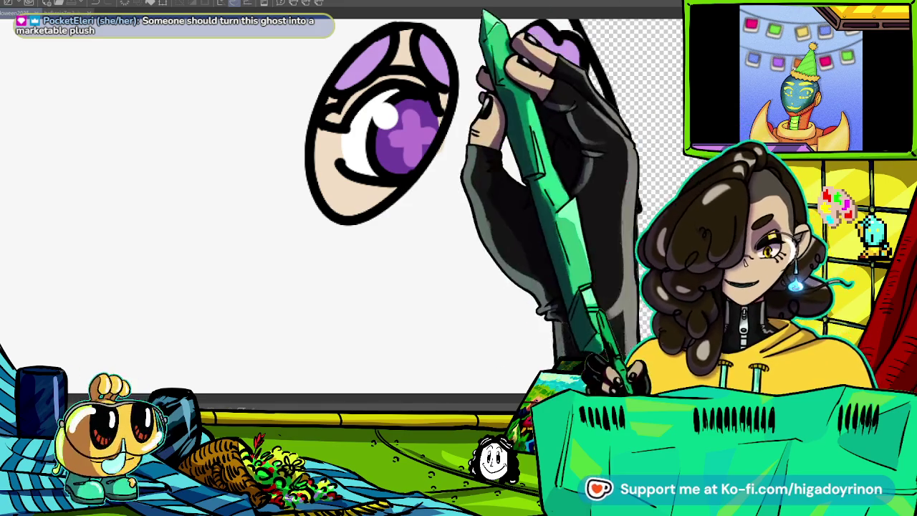
scroll(387, 179, up, 2)
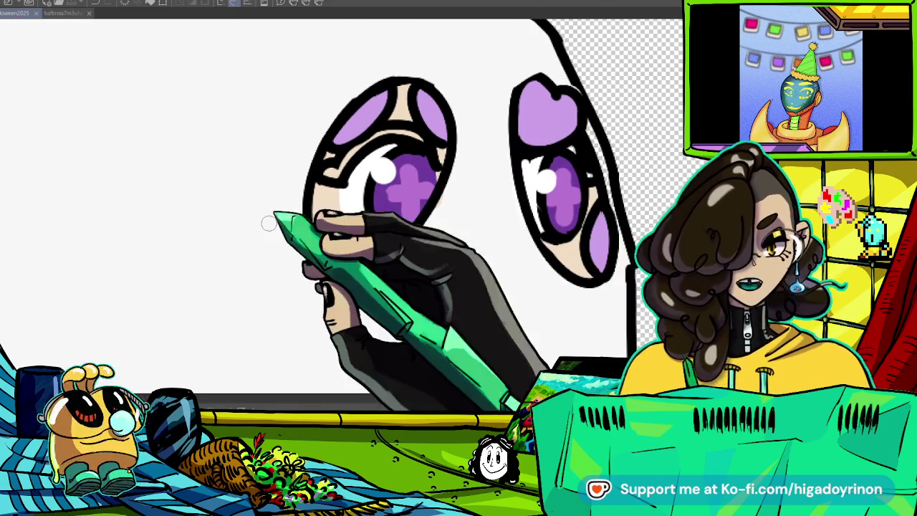
click(68, 13)
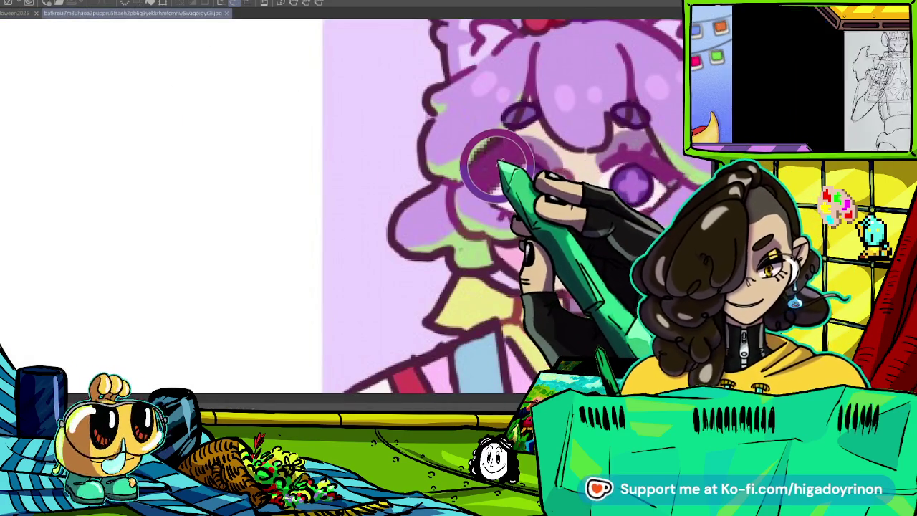
- On the ghost drawing, brush dark magenta shading above the left eye's purple iris
click(22, 13)
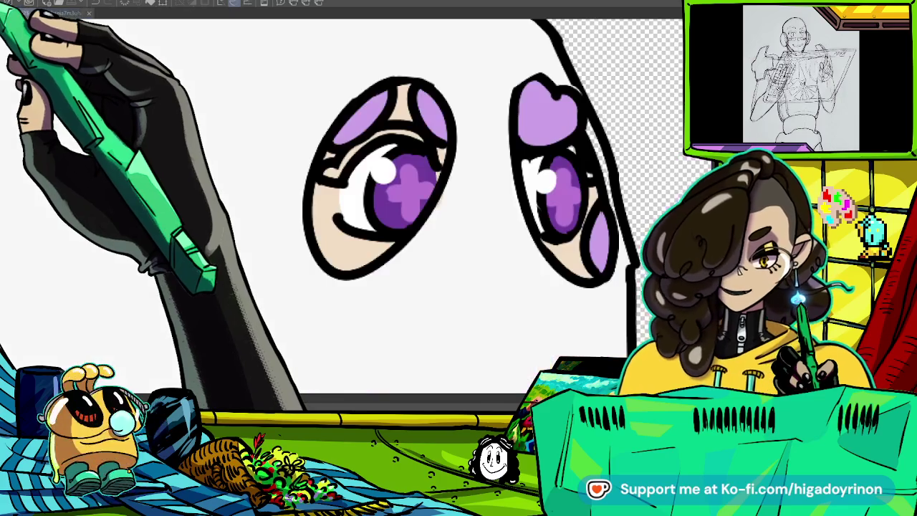
scroll(326, 174, up, 2)
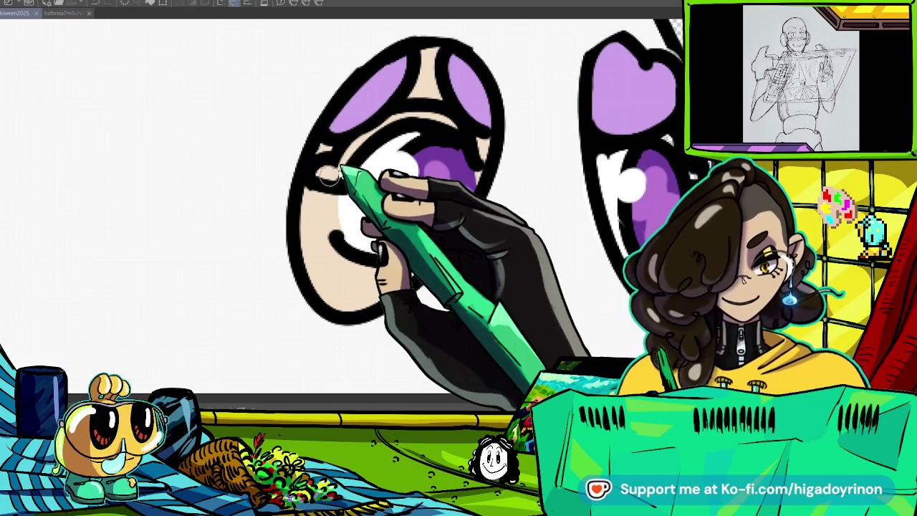
drag(326, 174, 201, 210)
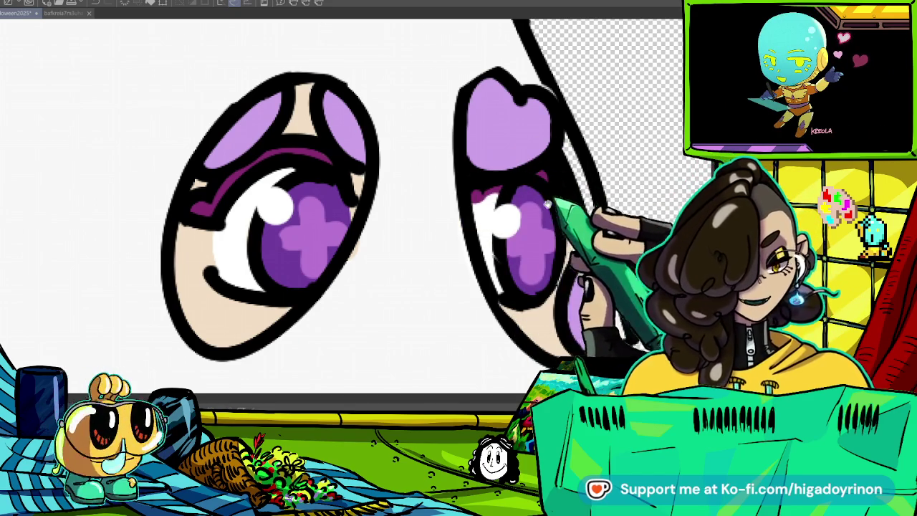
drag(555, 203, 597, 212)
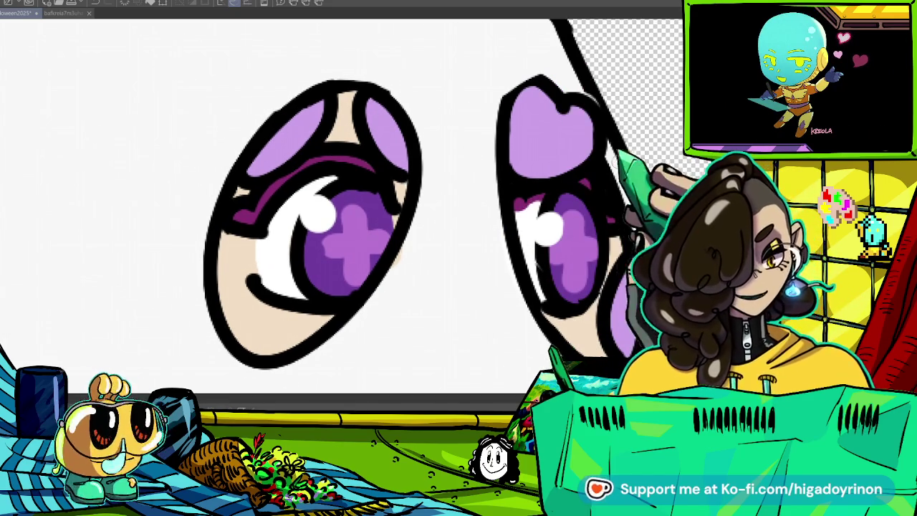
drag(358, 251, 342, 155)
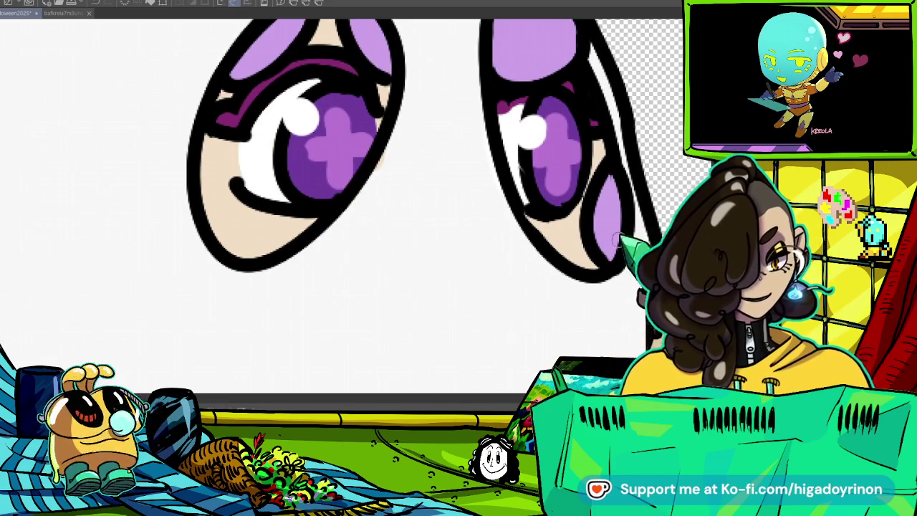
scroll(380, 308, down, 3)
scroll(379, 309, down, 3)
mouse_move(457, 359)
mouse_down()
mouse_move(619, 188)
mouse_move(599, 194)
mouse_up()
scroll(620, 188, down, 5)
scroll(652, 177, up, 1)
scroll(653, 177, up, 2)
scroll(652, 177, up, 1)
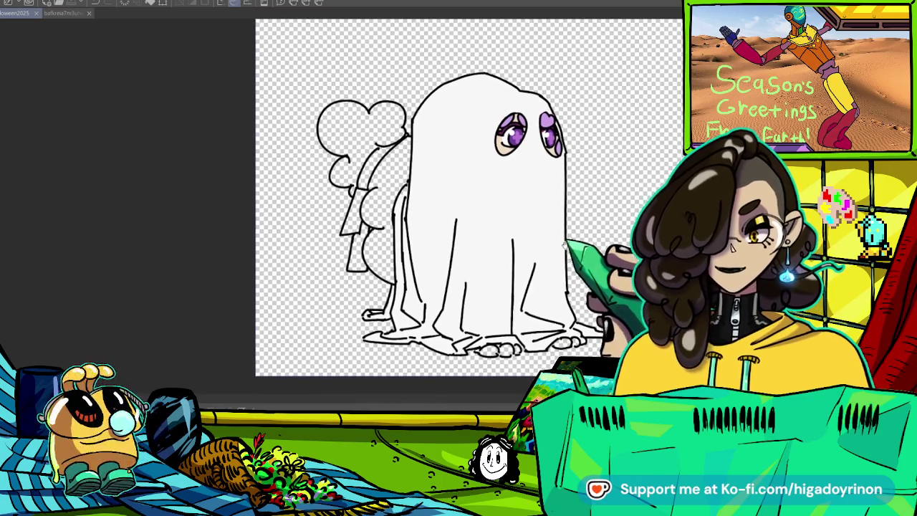
- Check the reference character image, then return to the ghost drawing
scroll(550, 266, up, 3)
scroll(344, 208, down, 2)
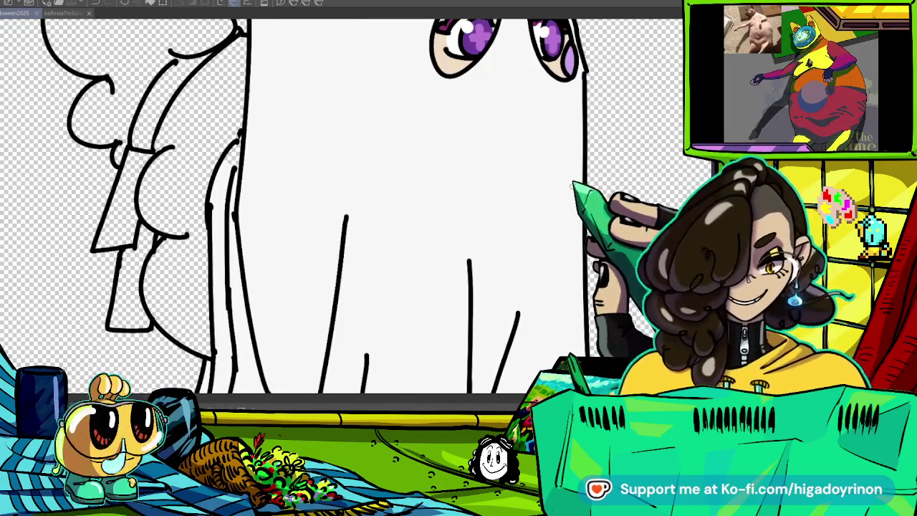
click(64, 13)
scroll(344, 208, down, 2)
scroll(344, 208, down, 2)
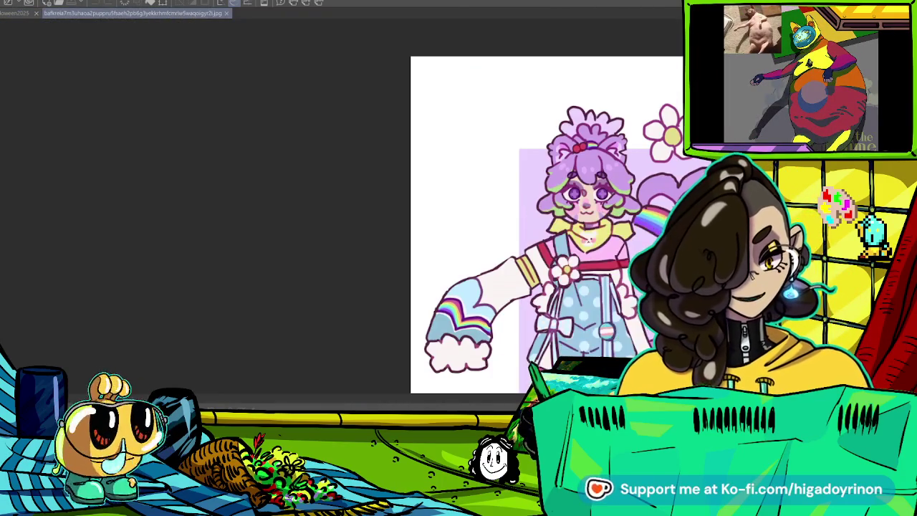
drag(487, 208, 368, 169)
click(21, 13)
- Fill the cloud shape light purple and shade its left edge darker purple
scroll(419, 297, down, 3)
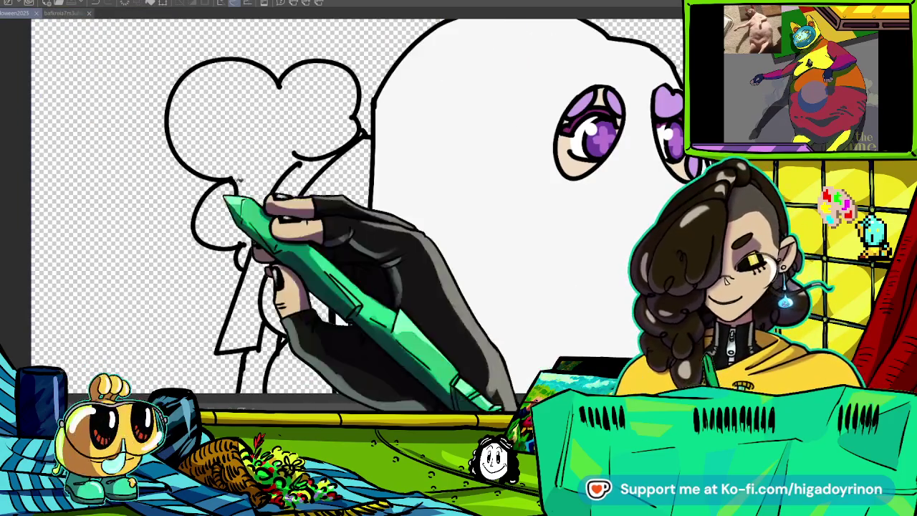
click(286, 193)
scroll(376, 301, up, 2)
scroll(376, 302, up, 2)
scroll(344, 215, down, 2)
drag(222, 44, 272, 185)
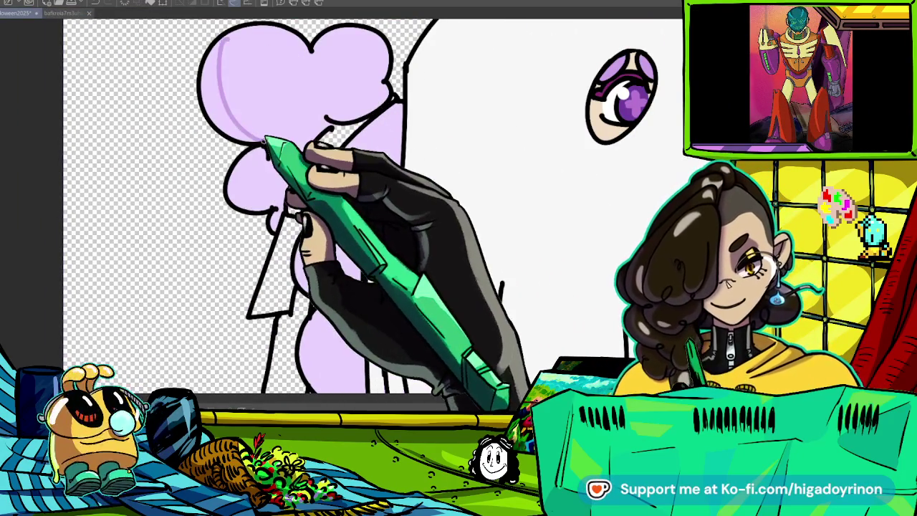
drag(333, 243, 306, 189)
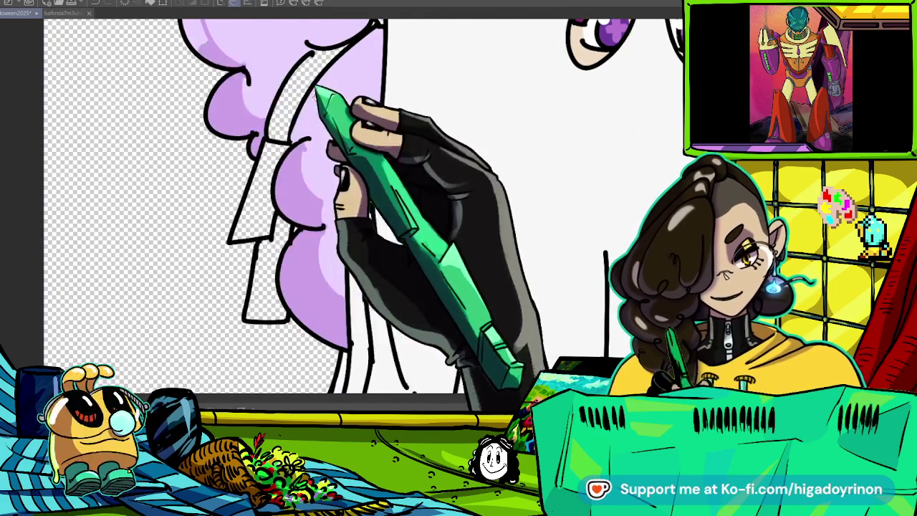
- Brush darker purple down each cloud lobe's left side, then fit the canvas to the window
drag(307, 92, 219, 109)
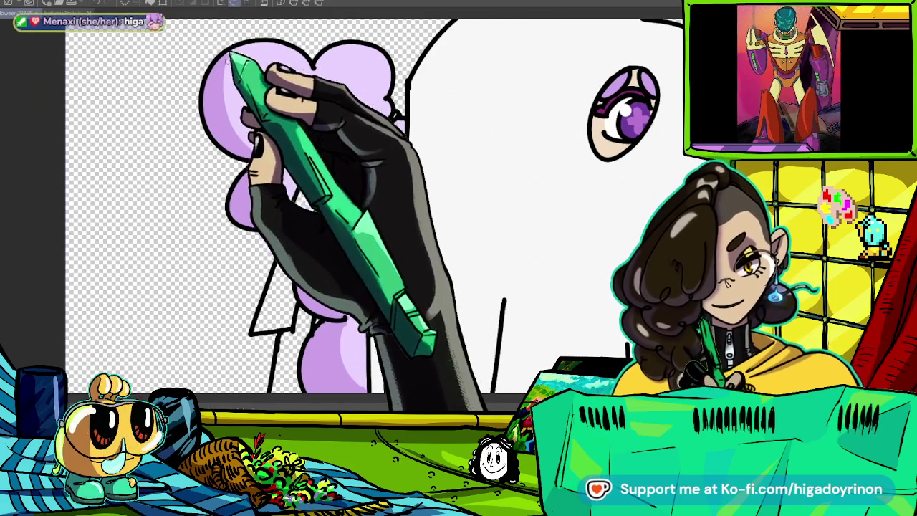
drag(259, 121, 425, 159)
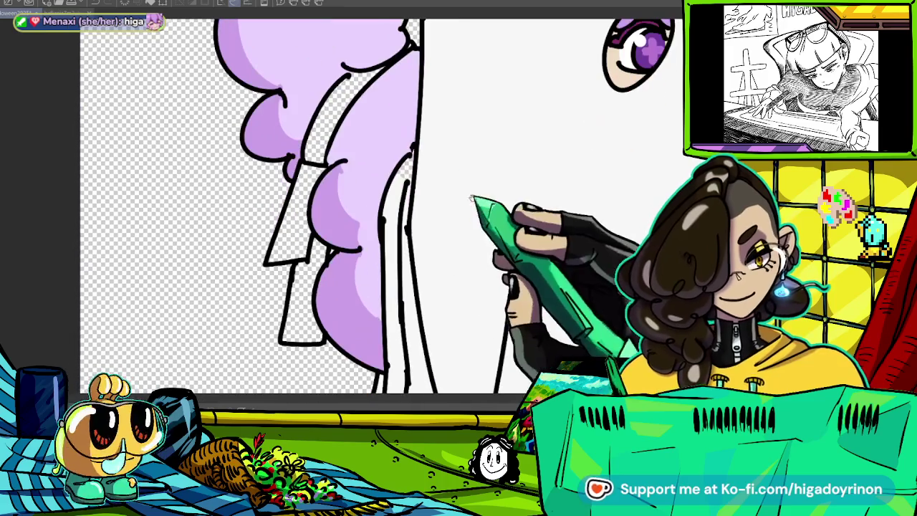
key(ctrl+0)
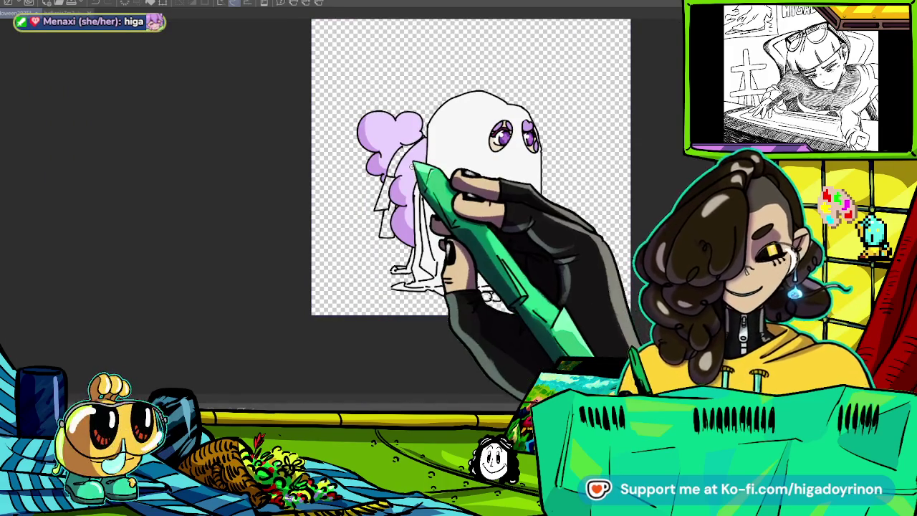
scroll(413, 172, up, 3)
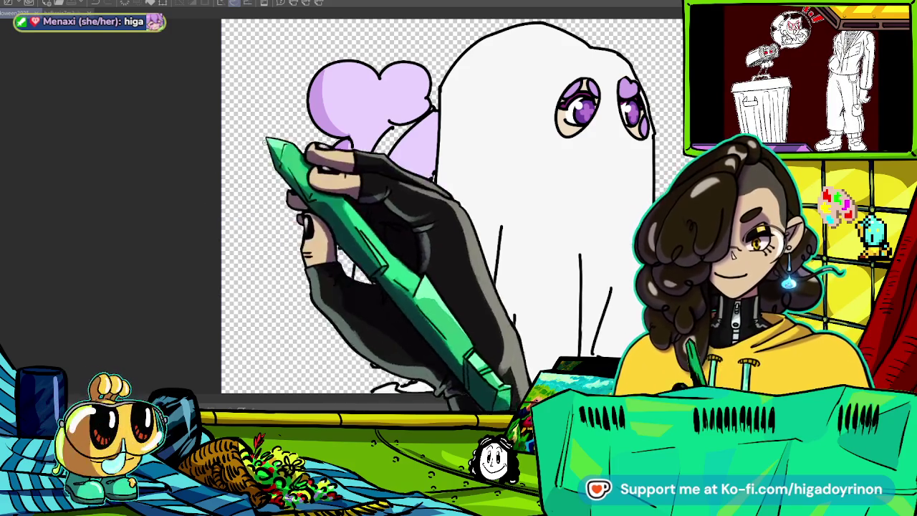
scroll(490, 178, down, 3)
scroll(444, 186, up, 3)
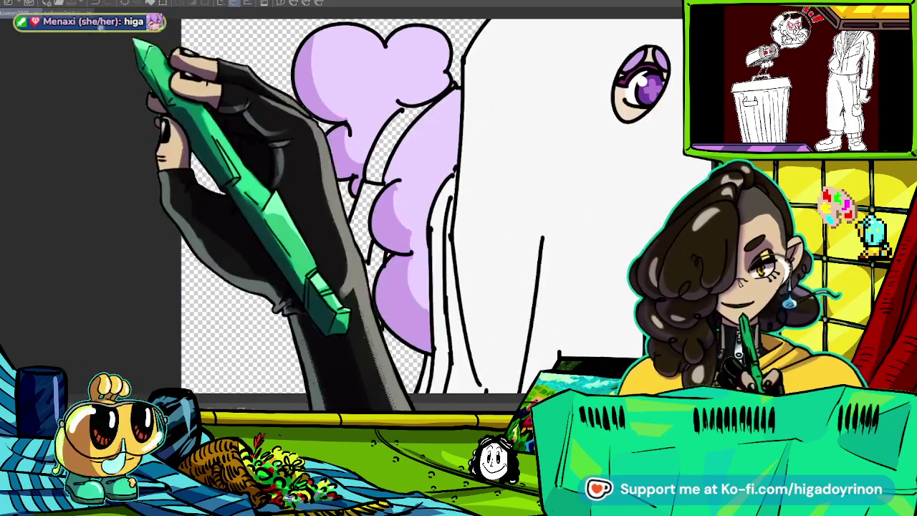
click(136, 13)
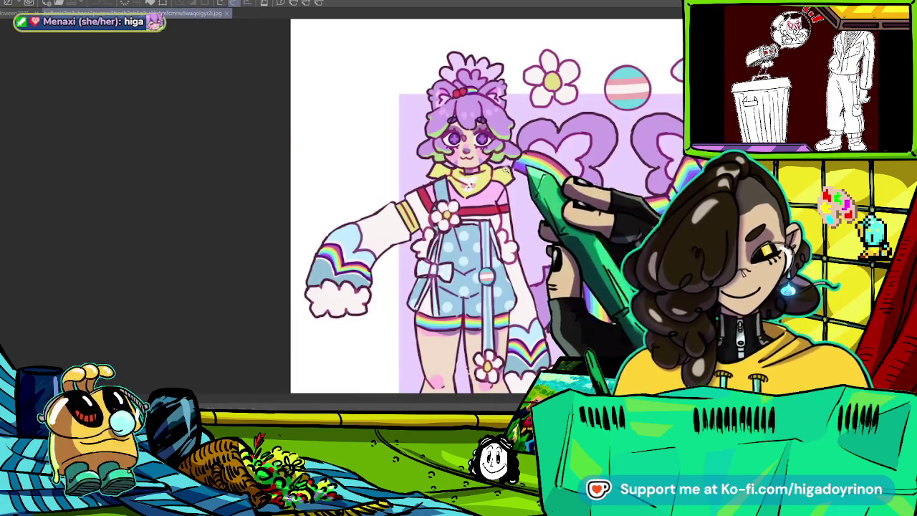
- Compare the reference character image with the ghost drawing's ribbons
click(9, 14)
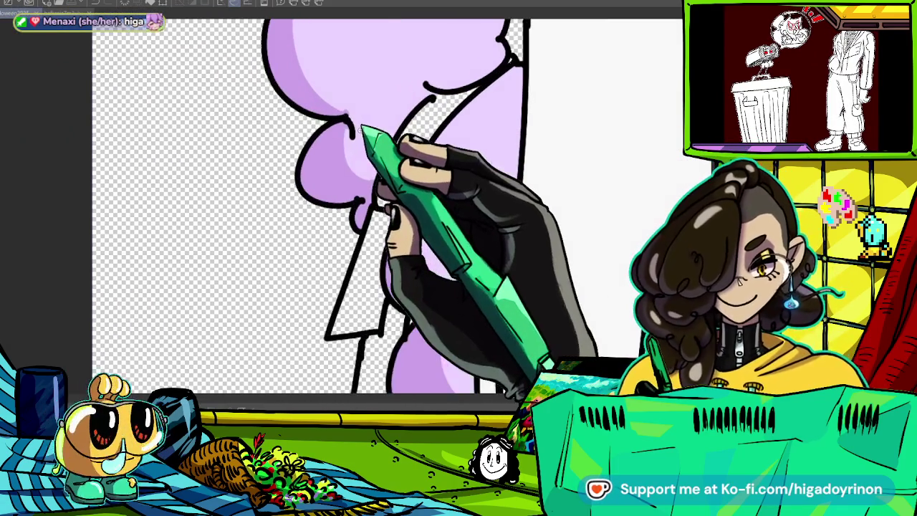
click(136, 13)
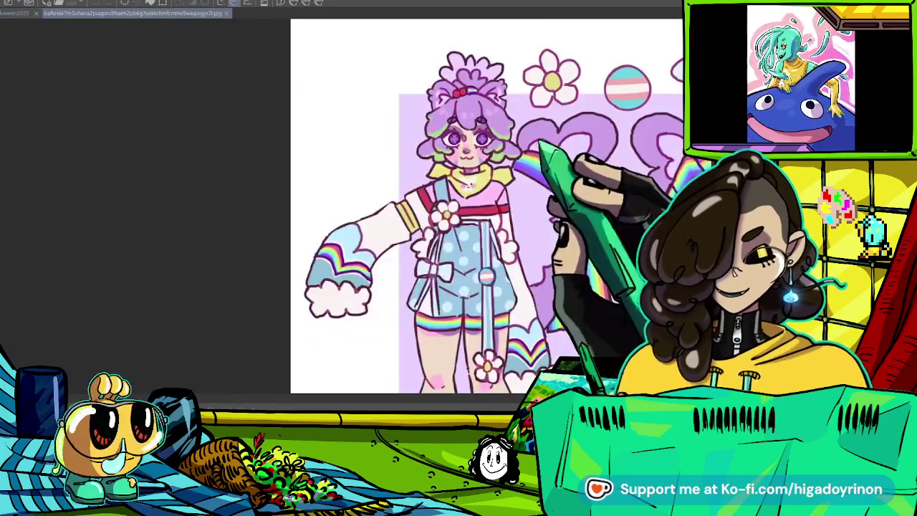
scroll(538, 140, up, 3)
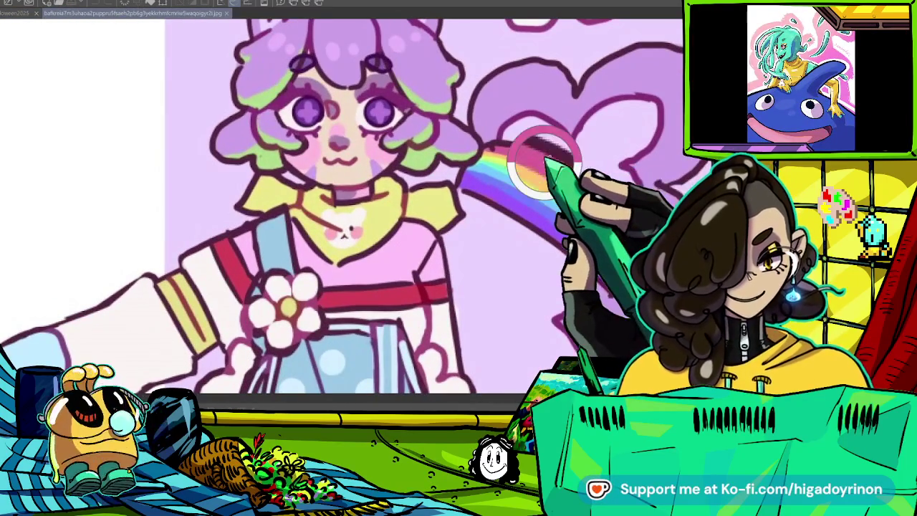
click(15, 13)
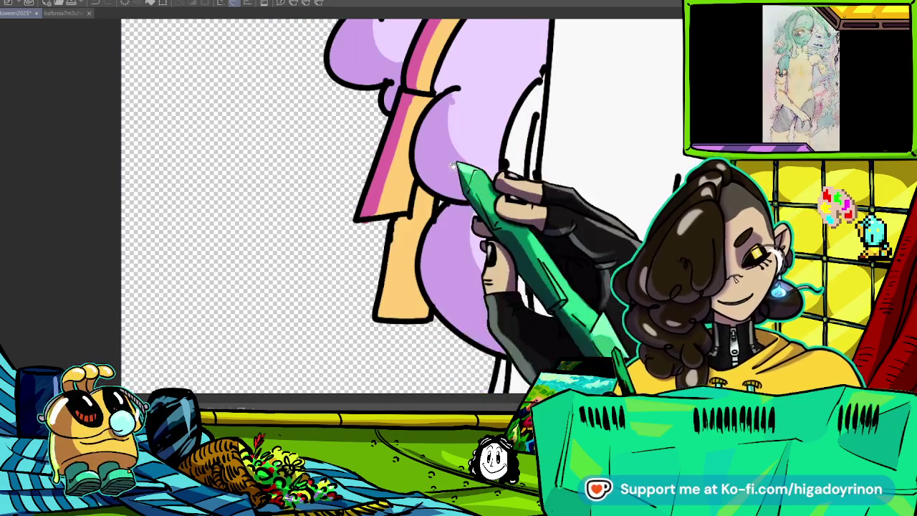
- Paint pink, orange, yellow, green and blue stripes down the ribbons over the cloud
drag(398, 218, 394, 285)
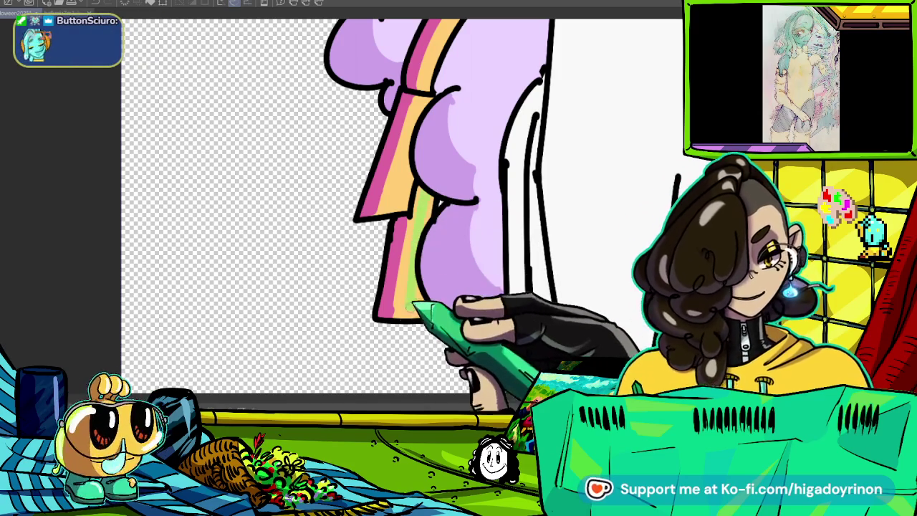
mouse_move(408, 307)
mouse_down()
mouse_move(452, 229)
mouse_move(432, 264)
mouse_up()
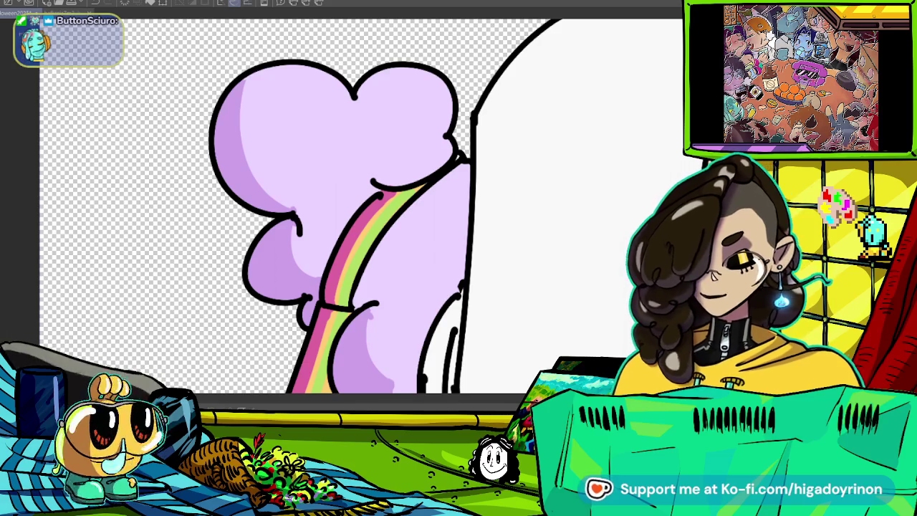
scroll(401, 215, up, 2)
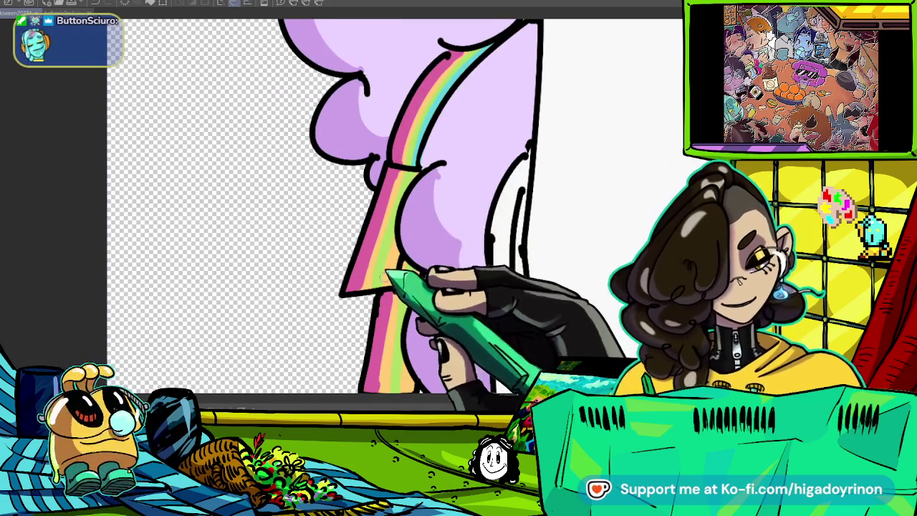
scroll(401, 215, down, 3)
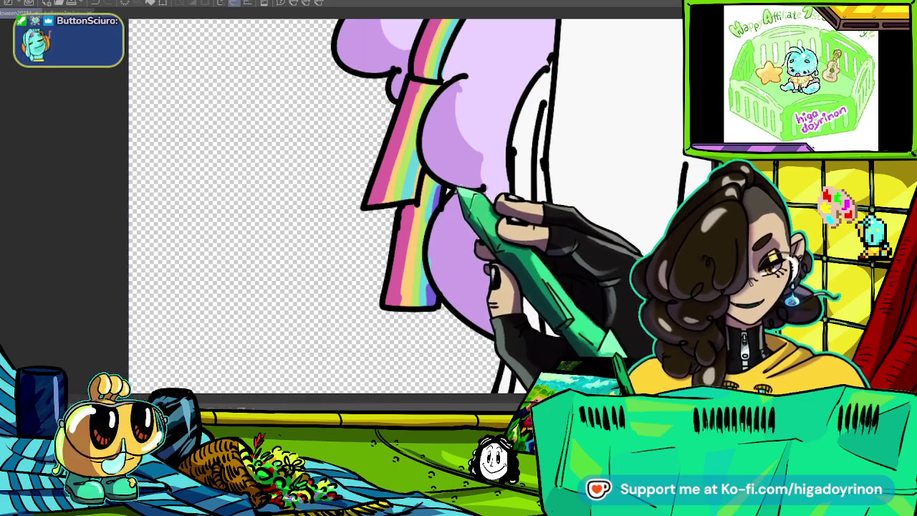
scroll(533, 215, down, 2)
scroll(514, 230, down, 1)
scroll(516, 236, down, 2)
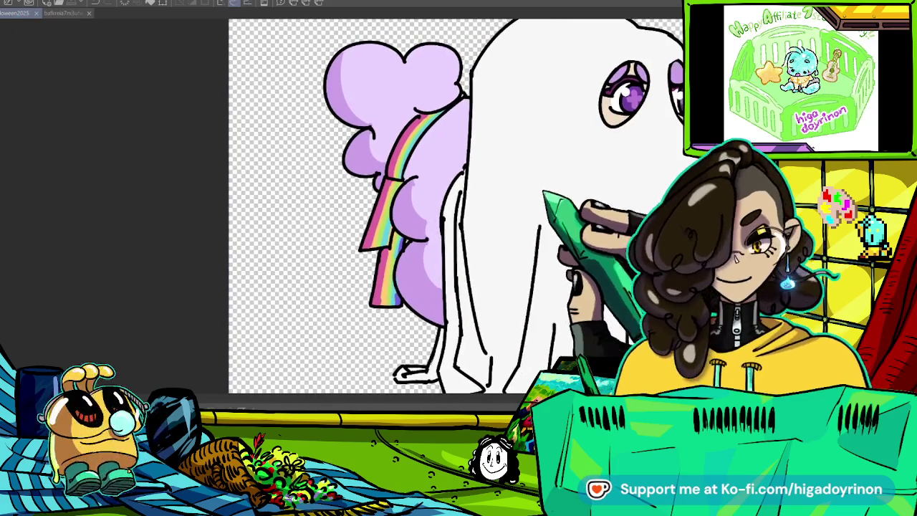
scroll(520, 247, down, 2)
scroll(522, 258, up, 1)
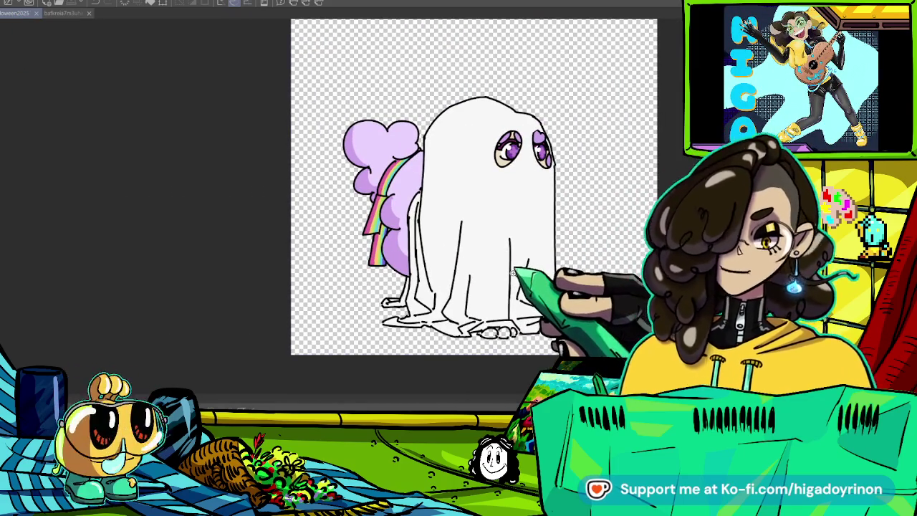
scroll(516, 329, up, 3)
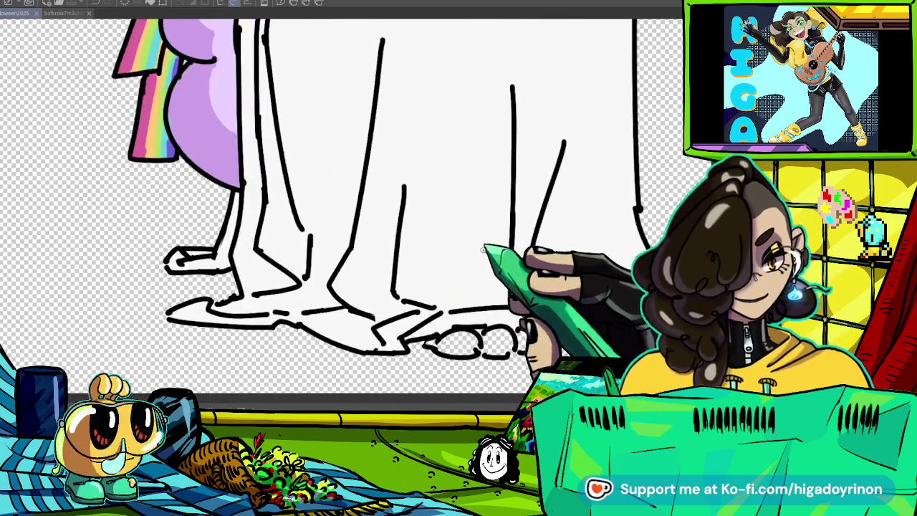
- Glance at the reference character image and switch back to the ghost drawing
click(65, 13)
scroll(444, 283, down, 3)
scroll(444, 284, up, 4)
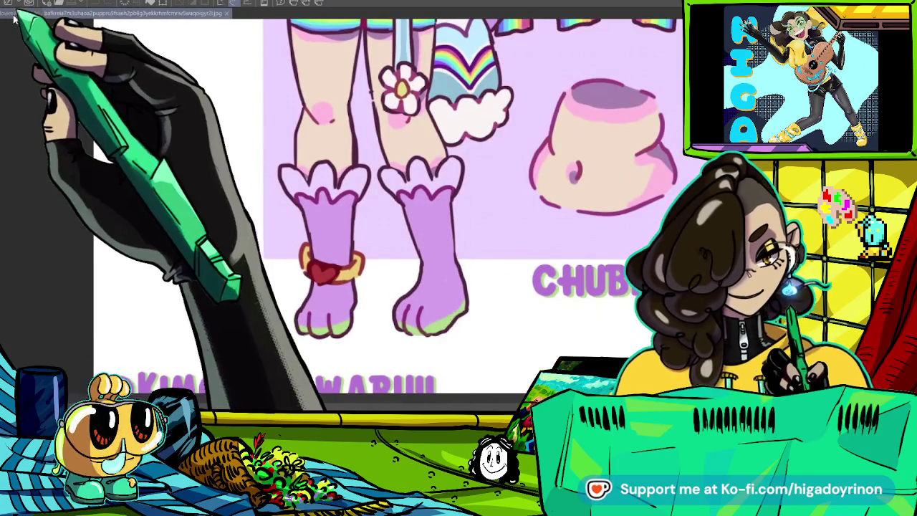
click(18, 13)
scroll(374, 321, down, 3)
scroll(362, 125, up, 5)
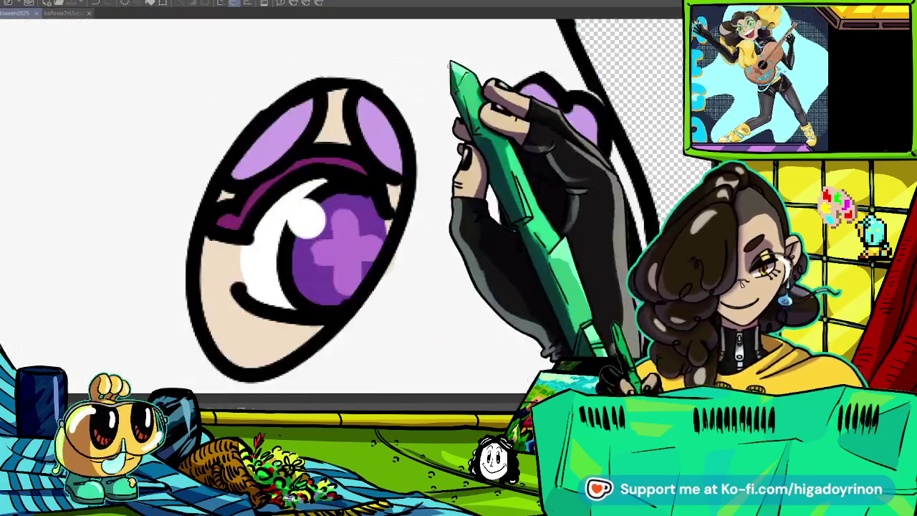
- Add light-green shading to the left eye and under the right eye's heart
drag(369, 106, 399, 167)
drag(513, 154, 552, 165)
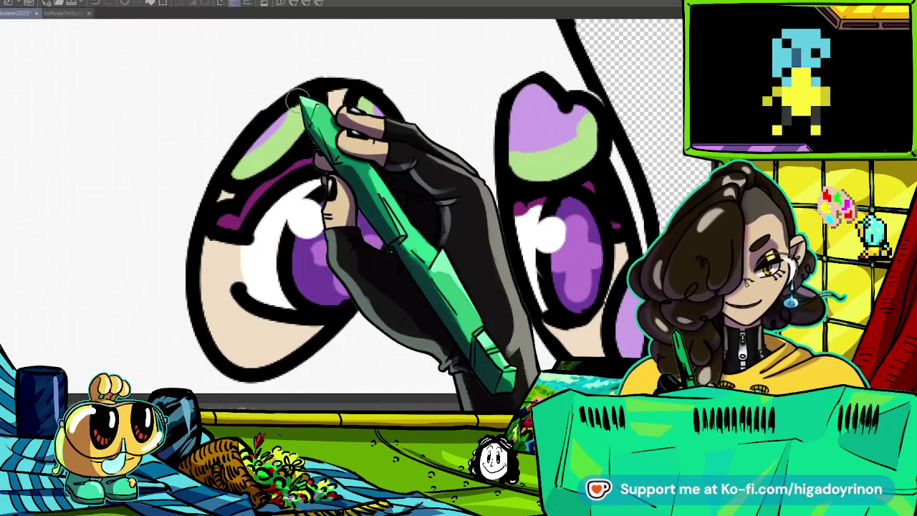
drag(502, 286, 337, 190)
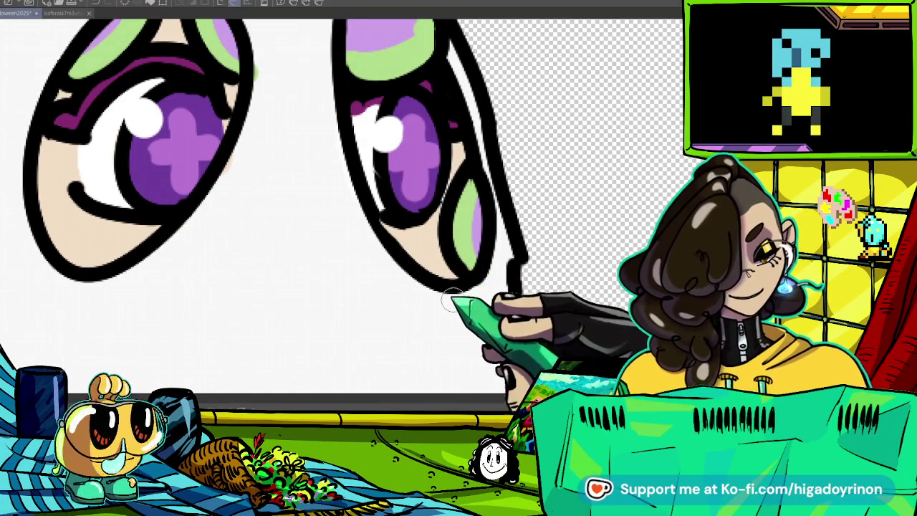
scroll(465, 229, down, 5)
mouse_move(459, 401)
mouse_down()
mouse_move(459, 207)
mouse_move(487, 197)
mouse_up()
scroll(459, 205, up, 5)
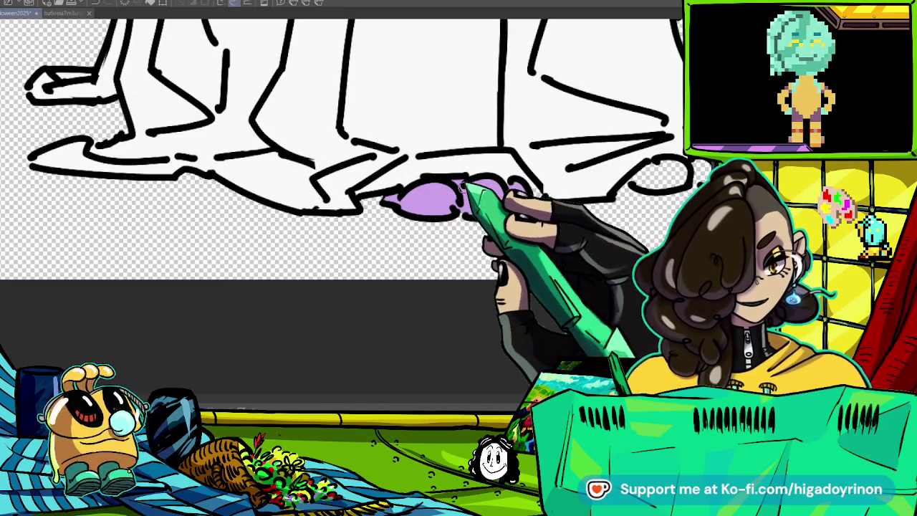
- Shade the undersides of both feet's purple toe pads light green
drag(519, 209, 347, 230)
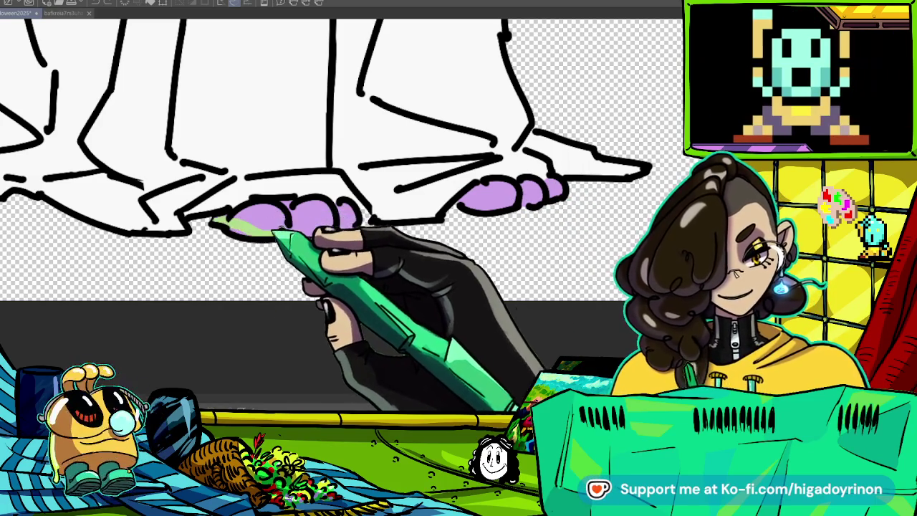
drag(243, 226, 352, 228)
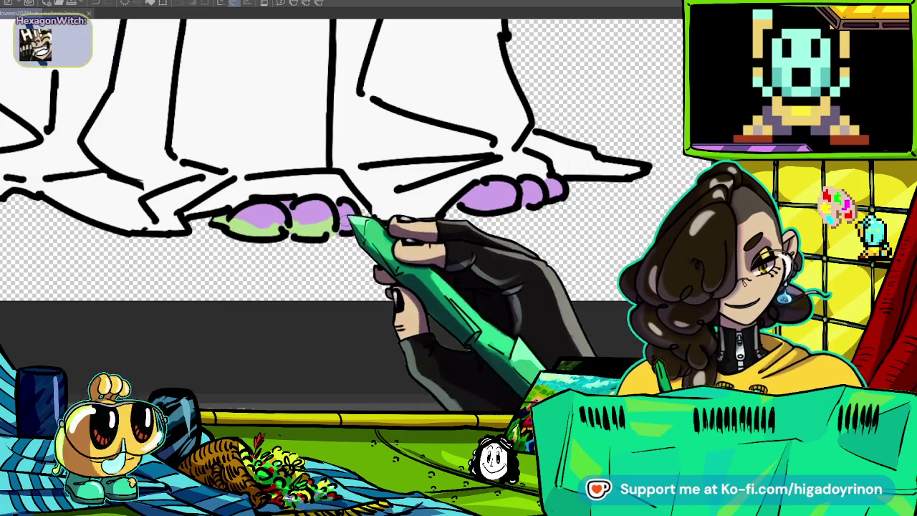
drag(462, 208, 518, 204)
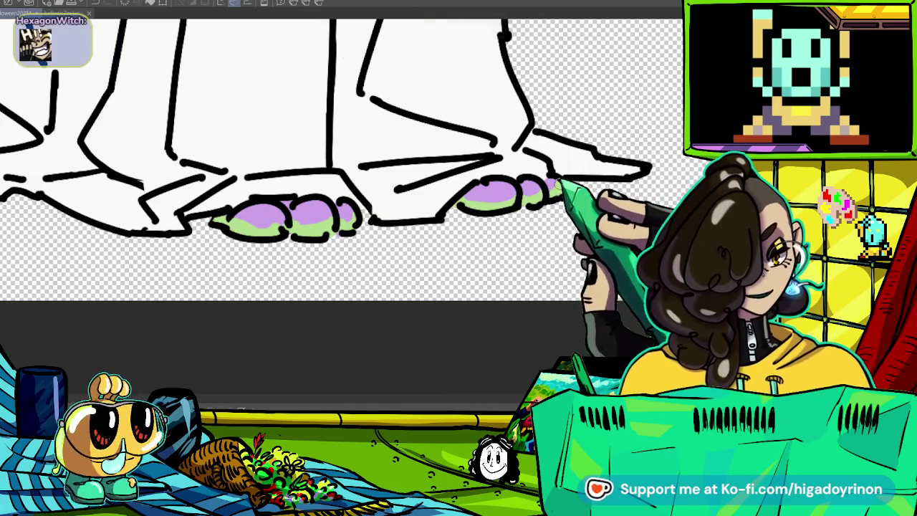
scroll(567, 186, down, 5)
scroll(573, 258, down, 3)
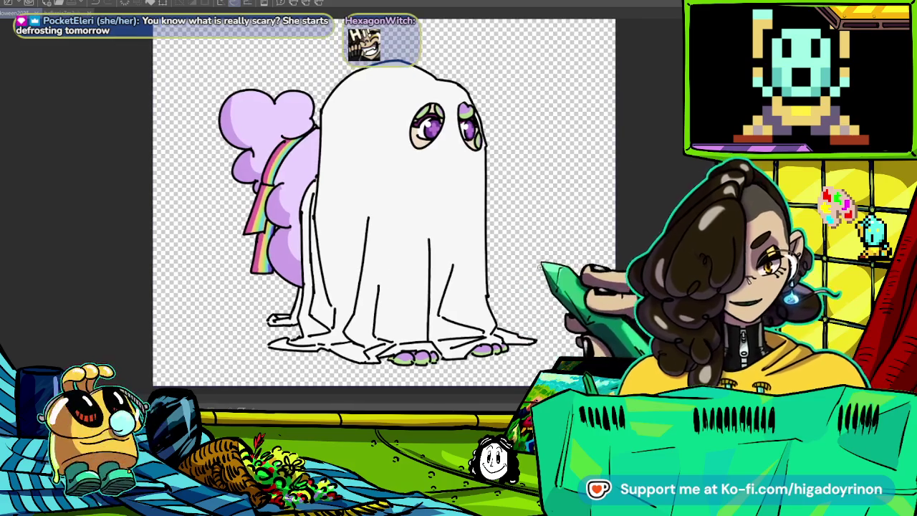
scroll(530, 272, down, 2)
drag(524, 273, 543, 329)
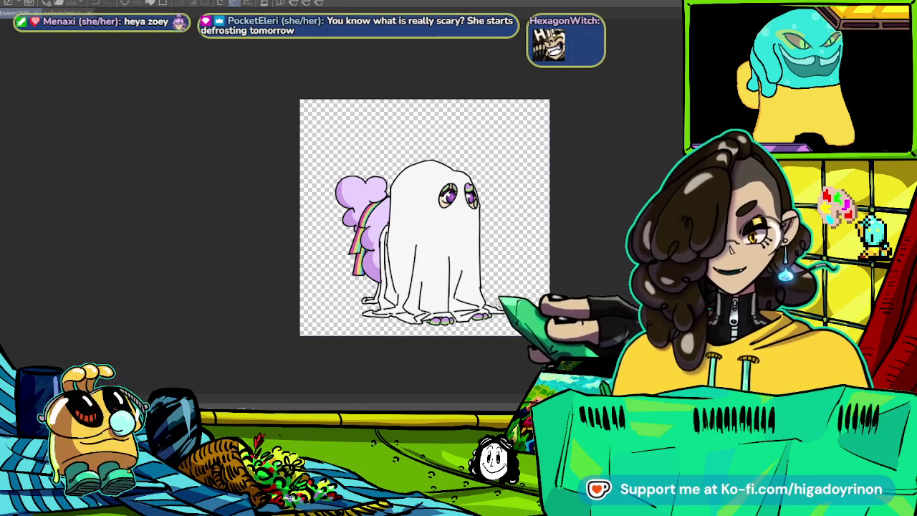
- Paint a darker purple band along the lavender cloud's left inner edge
scroll(486, 270, up, 1)
scroll(486, 270, up, 1)
scroll(486, 270, up, 1)
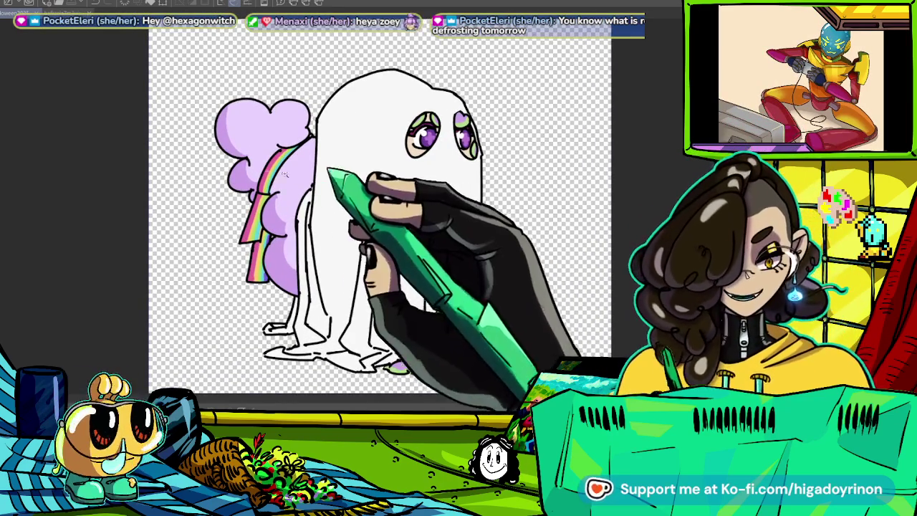
scroll(266, 185, up, 3)
scroll(315, 183, down, 3)
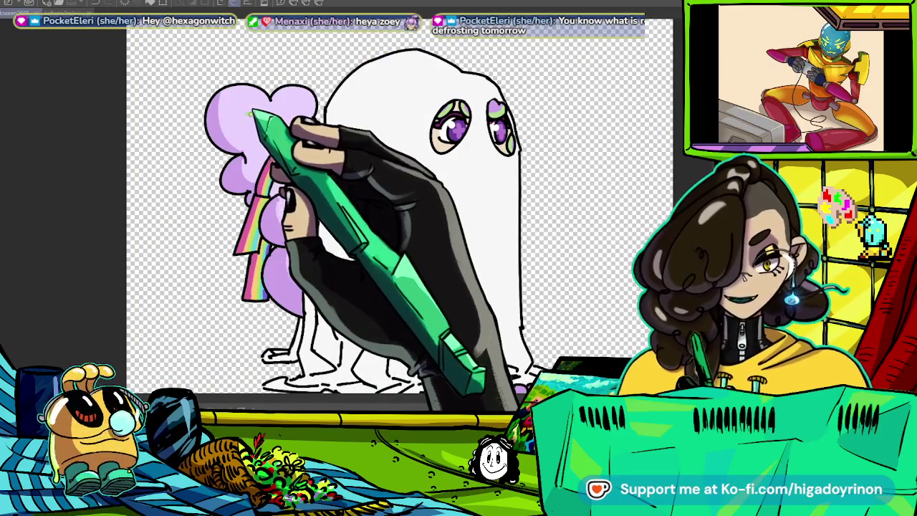
scroll(267, 118, up, 2)
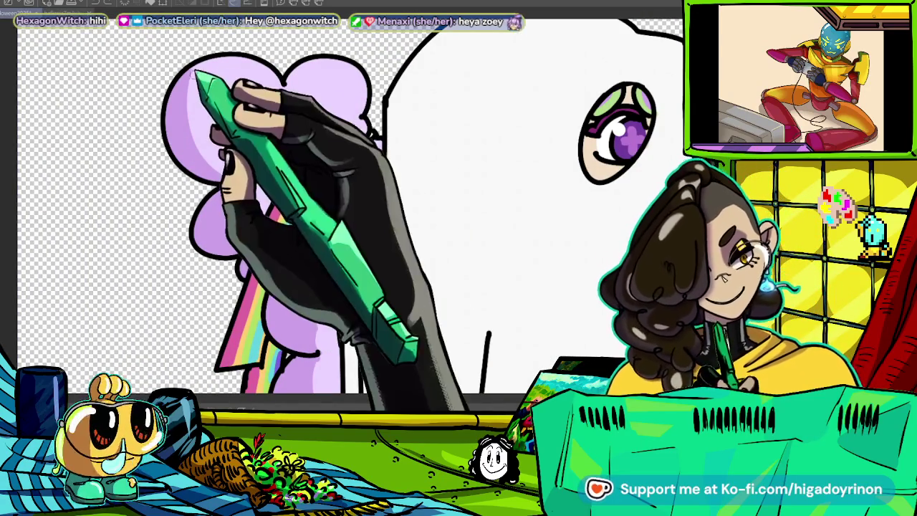
scroll(174, 126, up, 2)
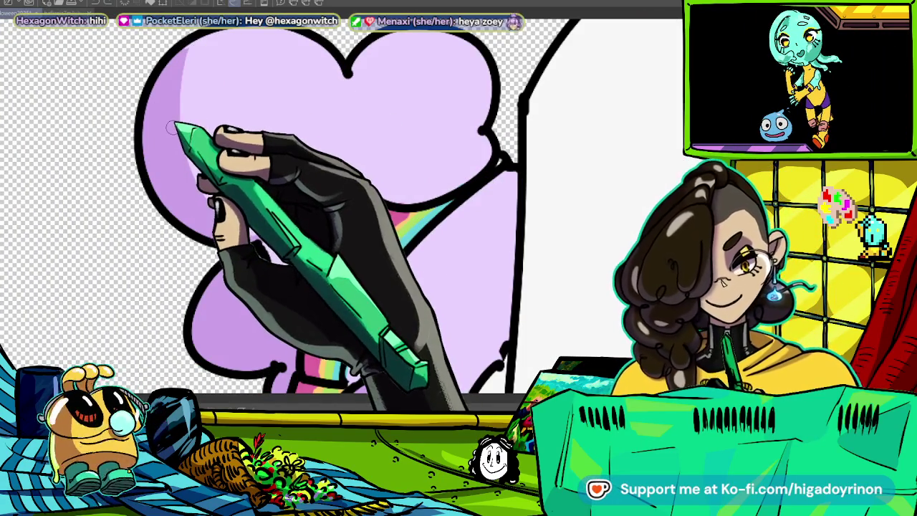
mouse_move(187, 64)
mouse_down()
mouse_move(272, 249)
mouse_move(478, 204)
mouse_up()
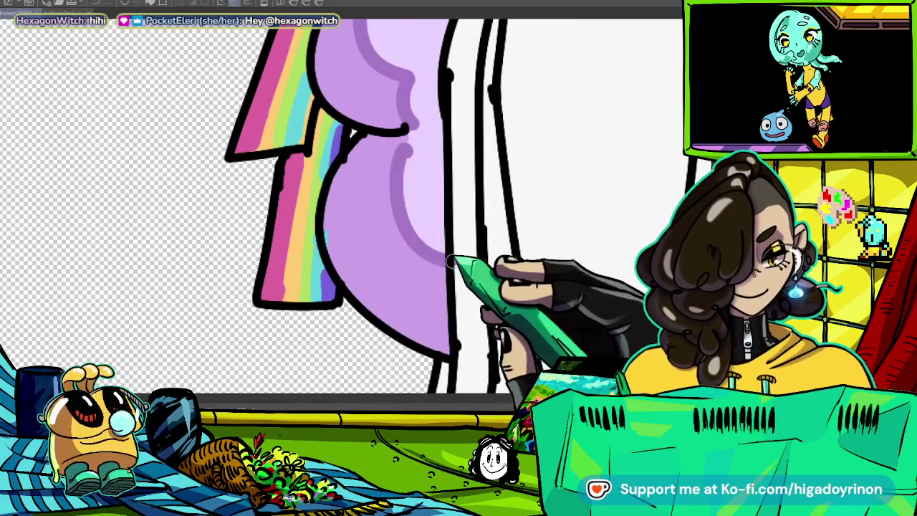
- Fit and centre the whole finished ghost drawing in the window to review it
key(ctrl+0)
drag(574, 172, 401, 180)
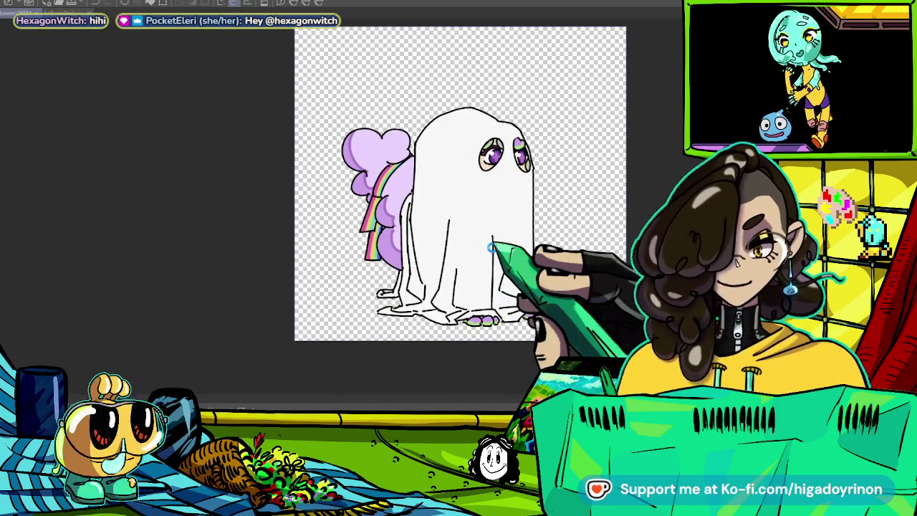
scroll(524, 338, up, 2)
scroll(524, 338, up, 2)
scroll(524, 338, down, 1)
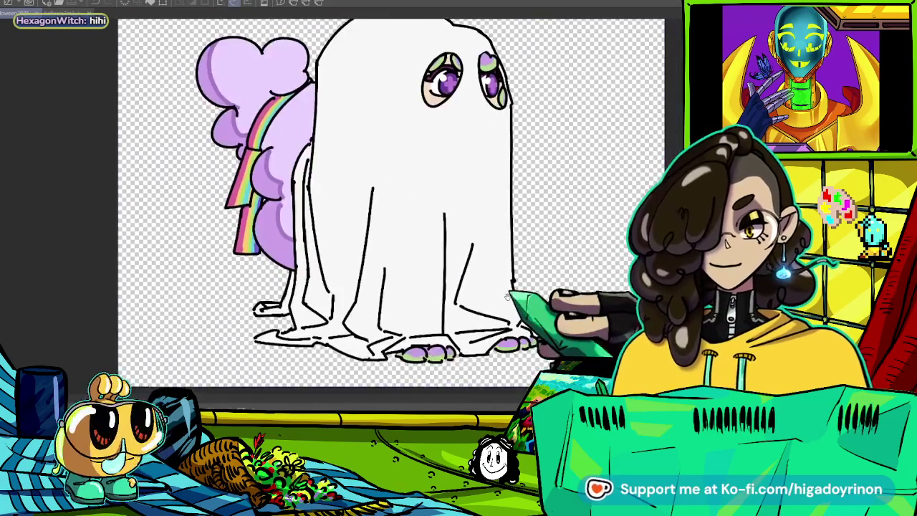
scroll(524, 338, down, 1)
scroll(524, 338, down, 2)
scroll(524, 338, down, 1)
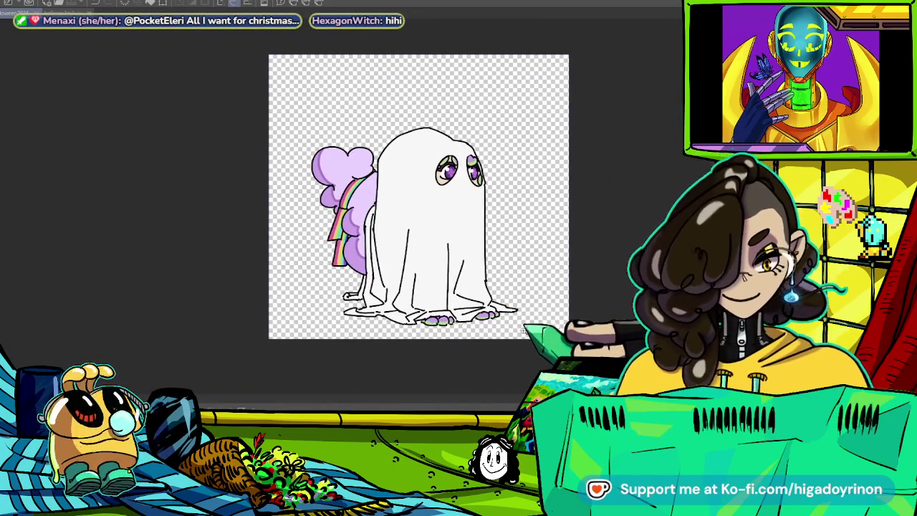
scroll(525, 331, up, 2)
scroll(525, 331, up, 2)
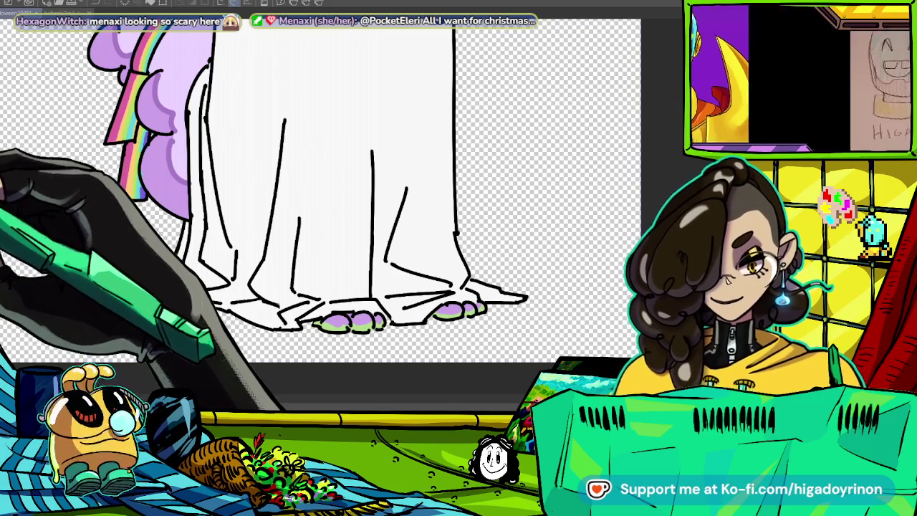
- Compare with the grey-shaded reference ghost, then paint grey shading down the sheet's left side
drag(441, 218, 613, 179)
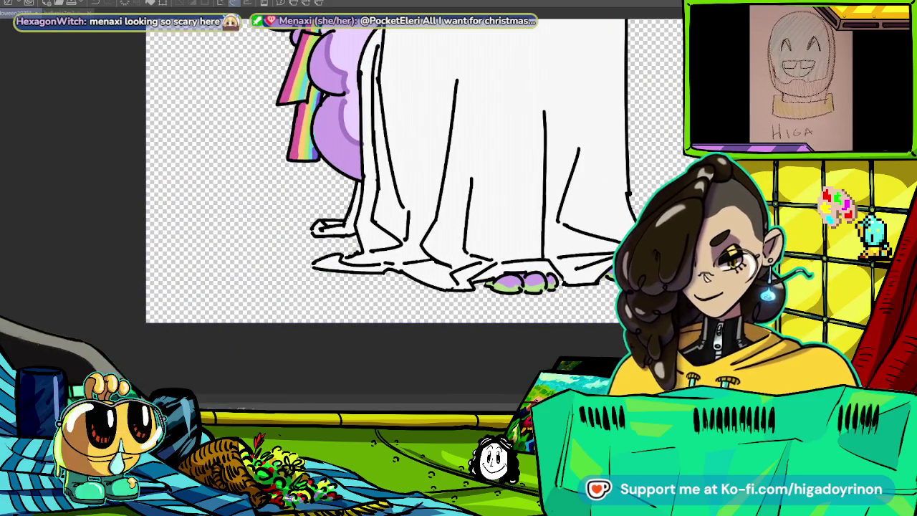
key(ctrl+Tab)
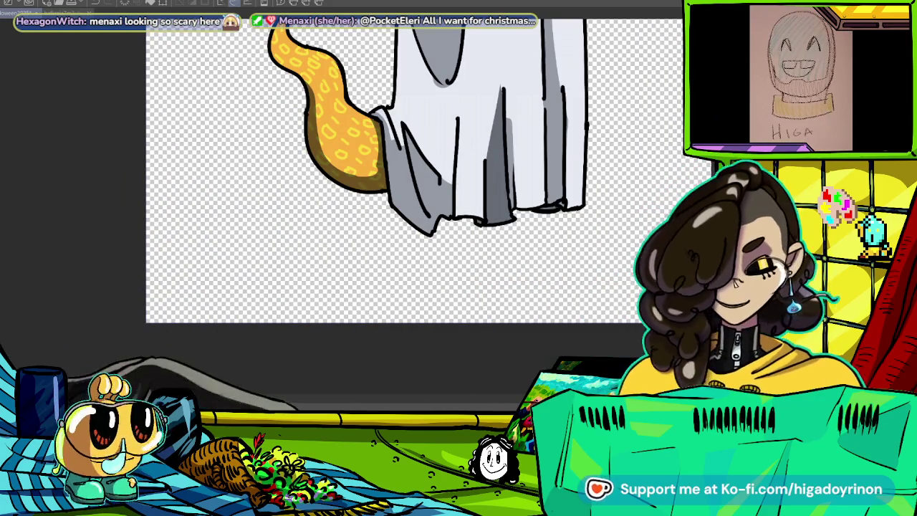
key(ctrl+Tab)
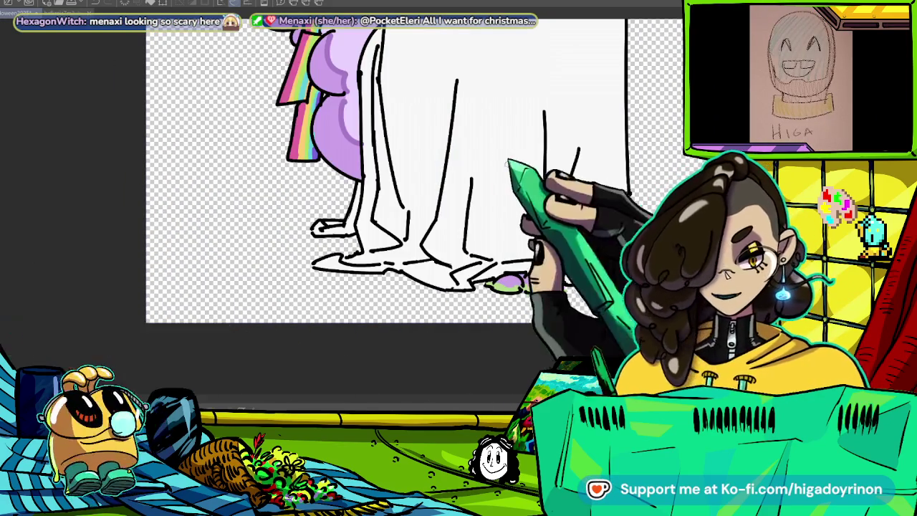
scroll(387, 172, up, 3)
drag(290, 133, 283, 301)
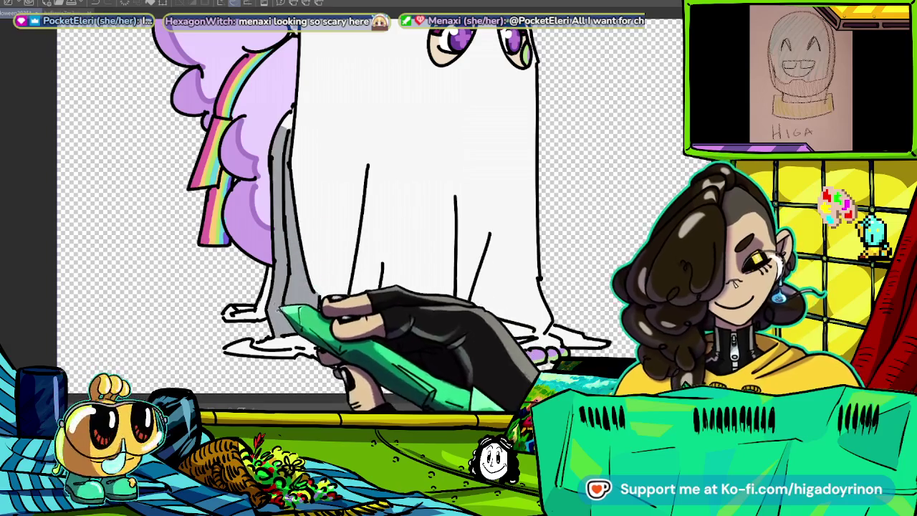
- Paint three thin grey fold shadows inside the ghost's sheet
drag(445, 258, 569, 229)
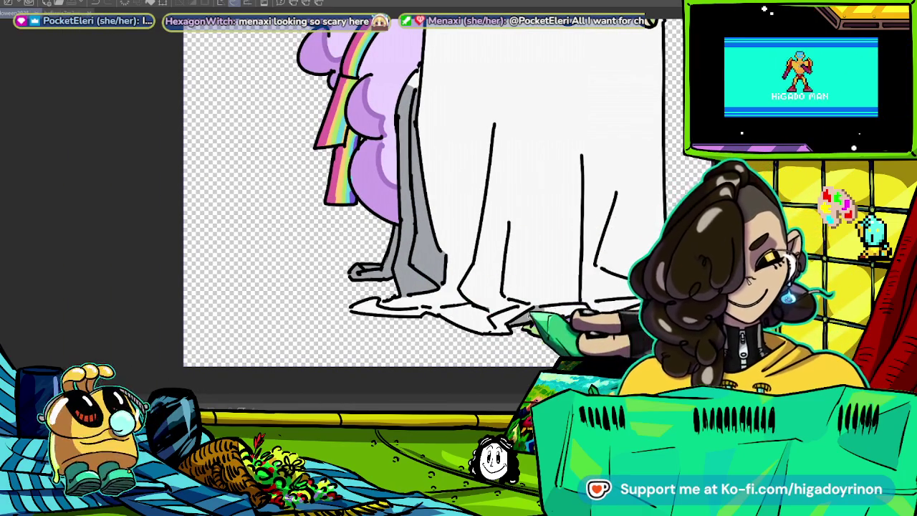
scroll(423, 215, up, 2)
drag(351, 238, 372, 344)
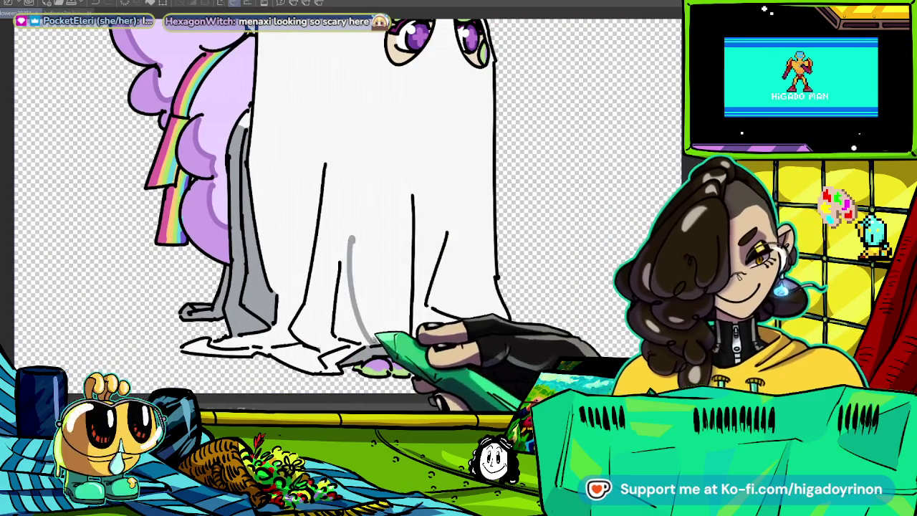
drag(444, 247, 416, 287)
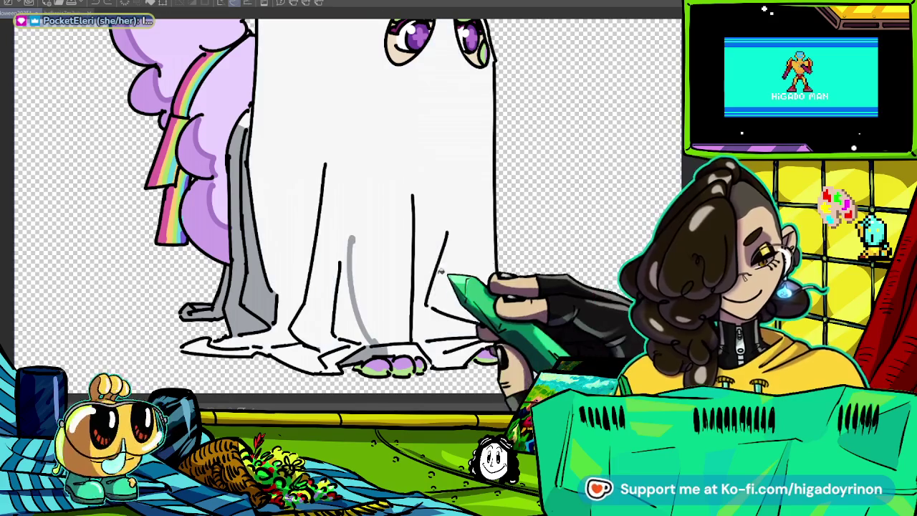
drag(417, 209, 439, 252)
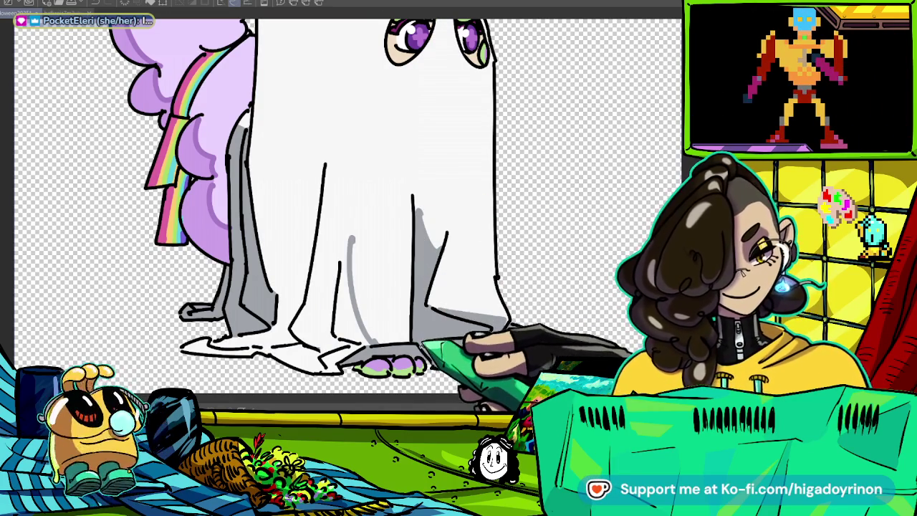
- Shade the ghost's left leg area grey
scroll(448, 349, up, 2)
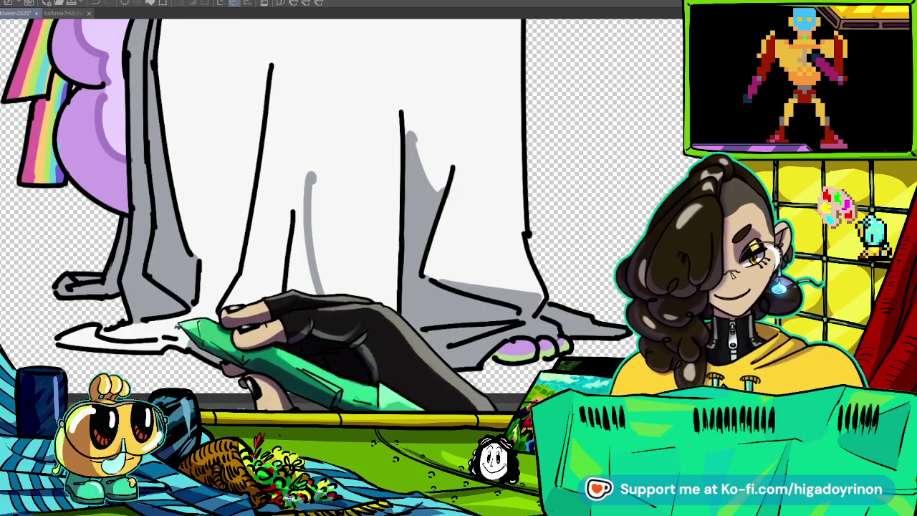
drag(219, 205, 203, 320)
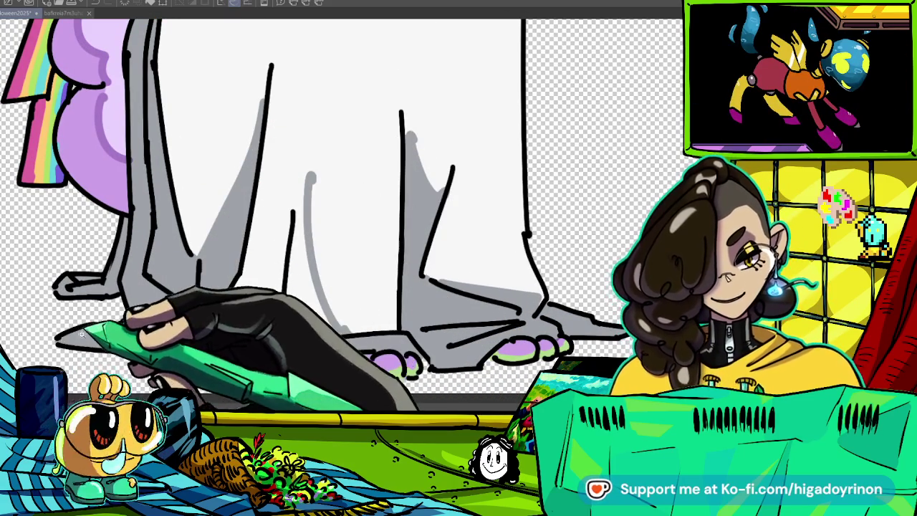
scroll(410, 251, down, 3)
scroll(397, 236, up, 3)
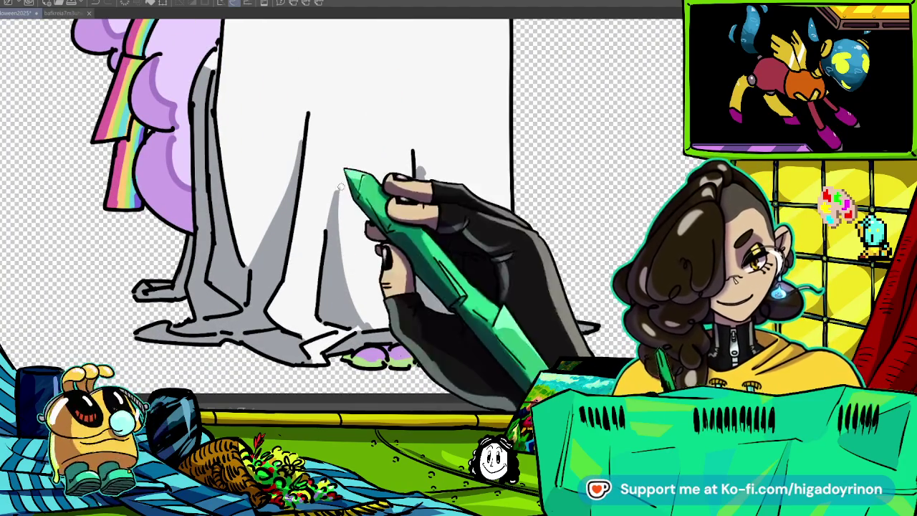
scroll(341, 258, down, 3)
scroll(335, 181, up, 2)
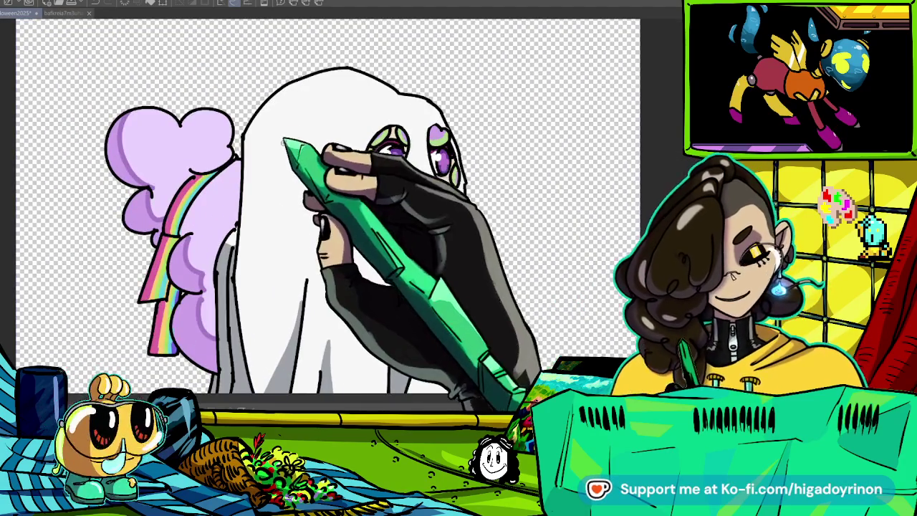
scroll(336, 181, up, 2)
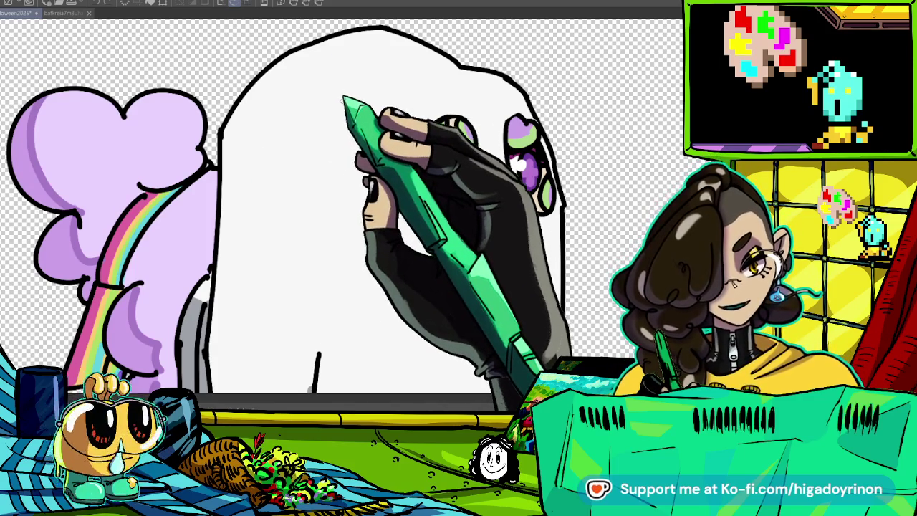
- Redraw the short dark fold line beside the eye and add a small line atop the head
drag(344, 62, 243, 175)
key(ctrl+z)
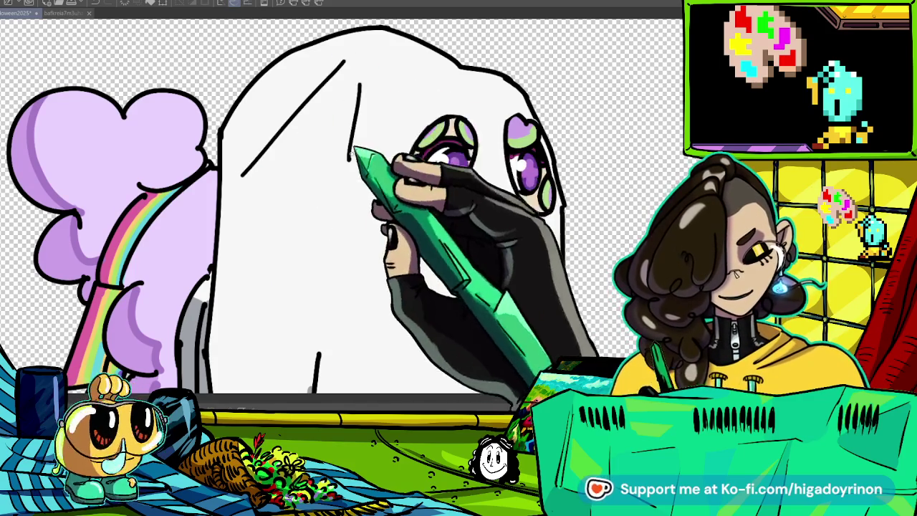
drag(359, 84, 350, 161)
drag(405, 68, 412, 92)
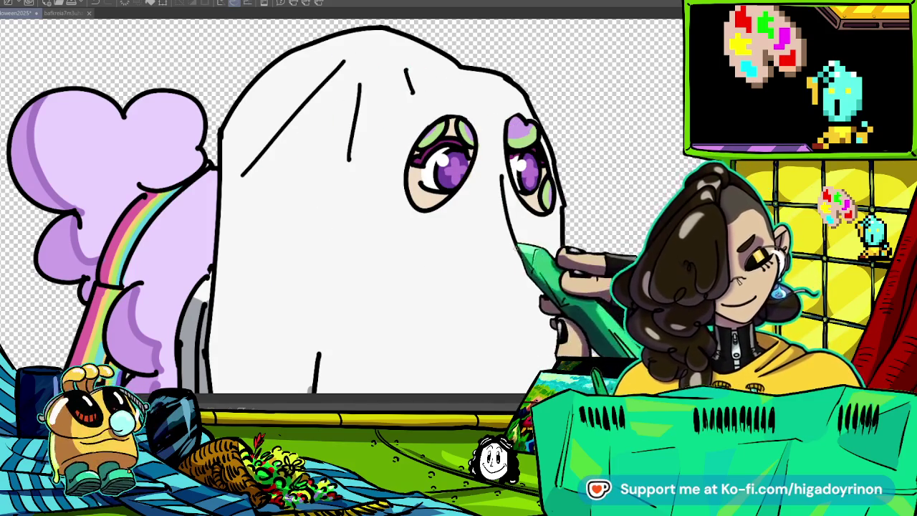
- Paint grey shading along the sheet's upper-left edge and beside its fold lines
key(ctrl+0)
key(ctrl+plus)
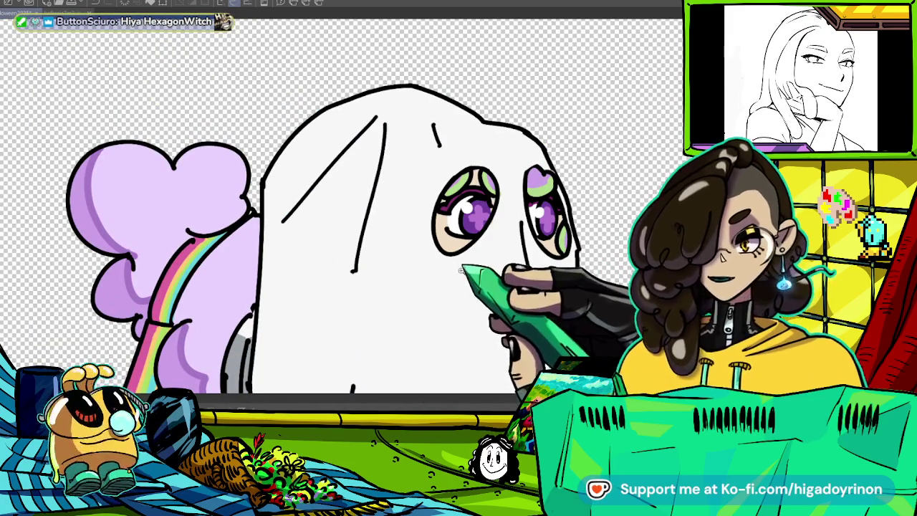
key(ctrl+minus)
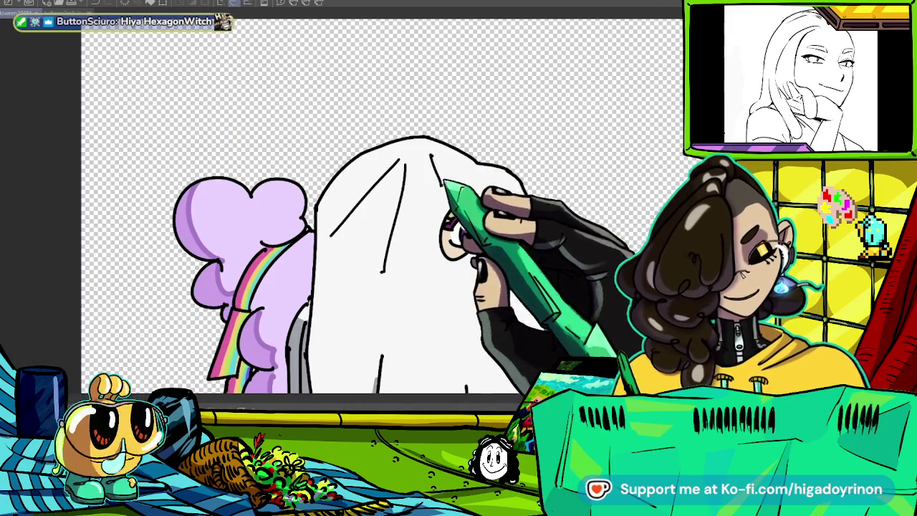
scroll(523, 286, up, 1)
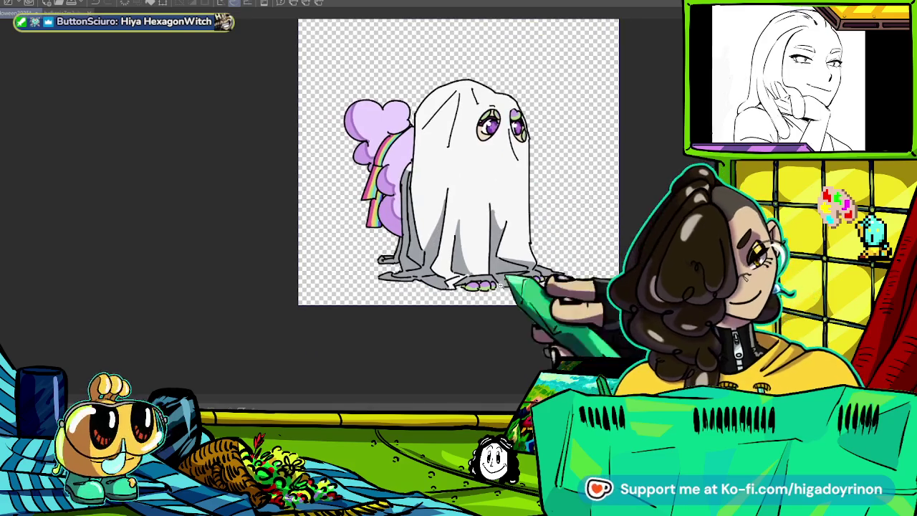
scroll(524, 287, up, 3)
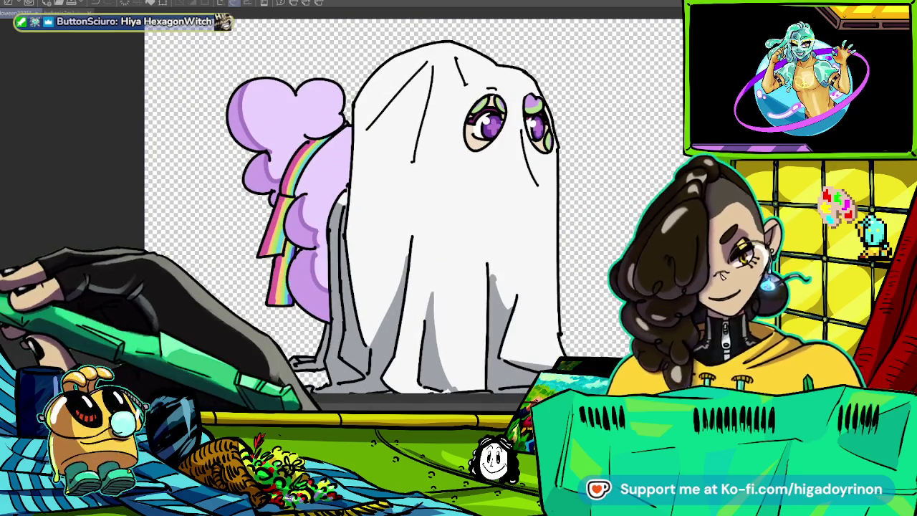
scroll(412, 101, up, 2)
drag(430, 61, 315, 179)
drag(450, 58, 410, 249)
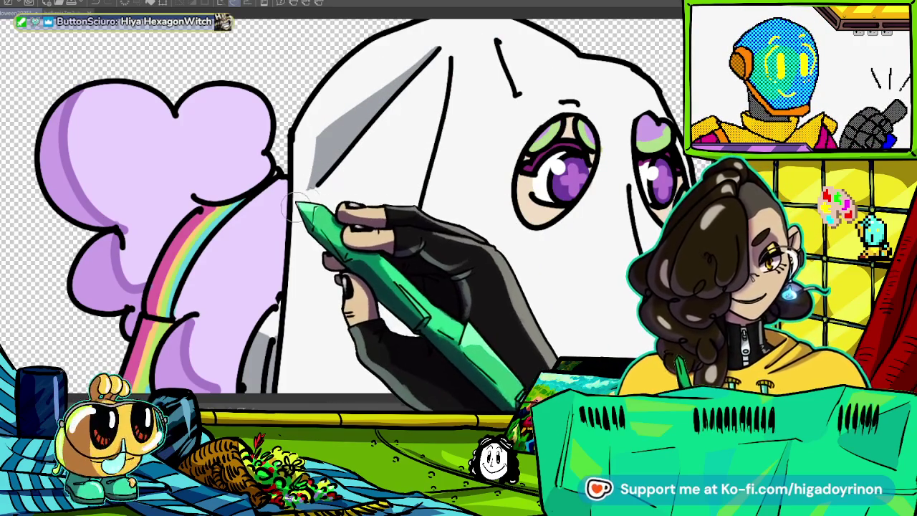
drag(497, 43, 517, 94)
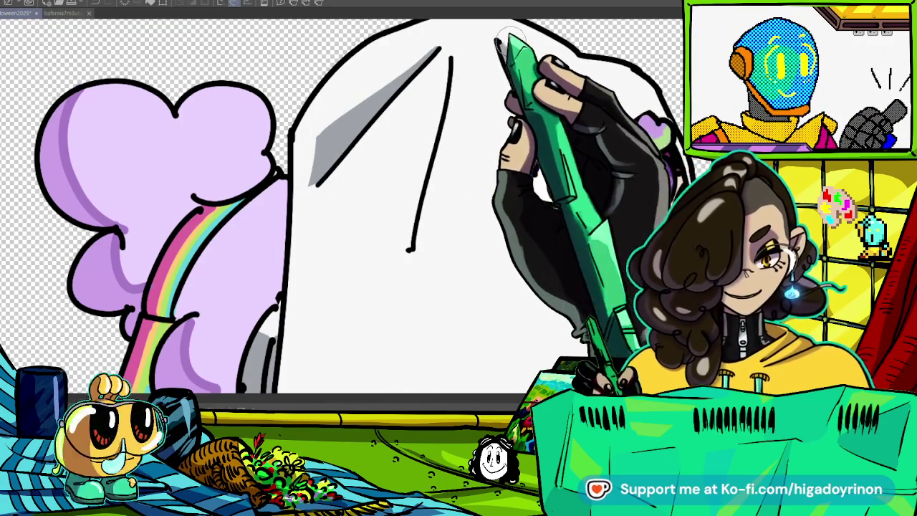
drag(449, 93, 442, 271)
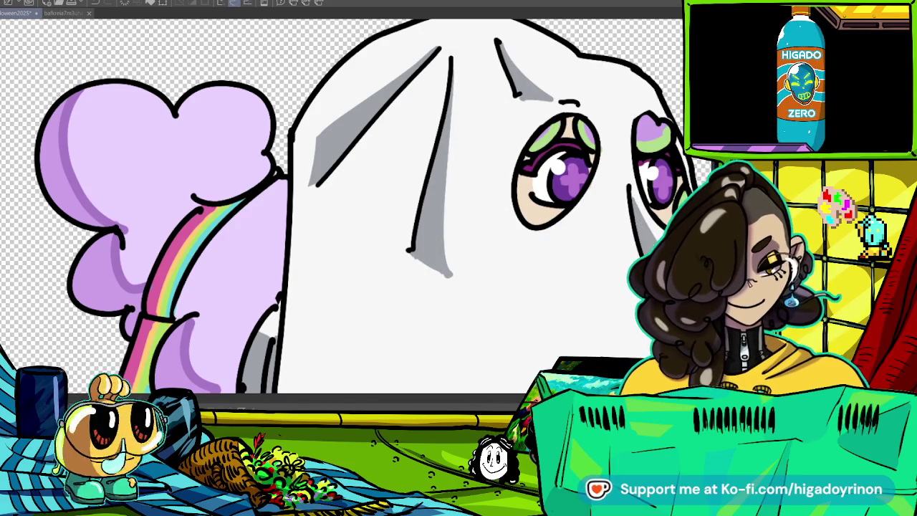
scroll(609, 186, down, 3)
scroll(609, 186, down, 3)
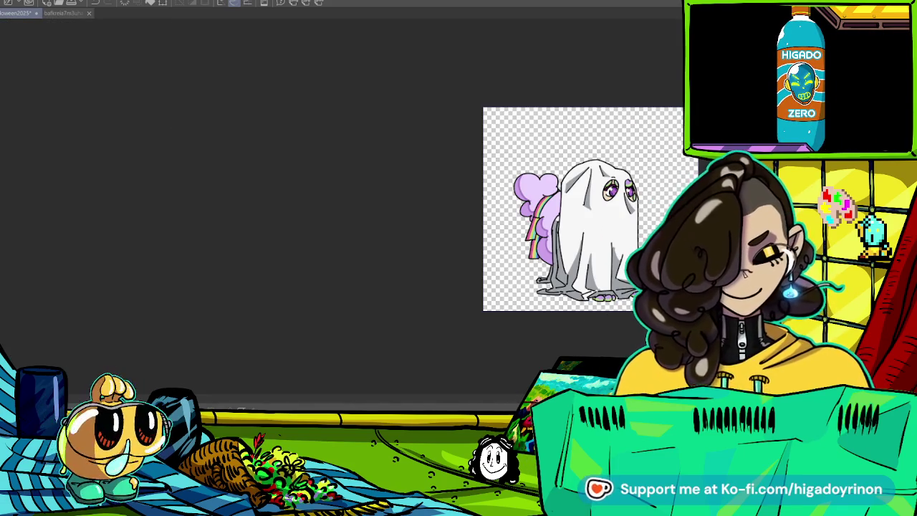
scroll(635, 254, up, 5)
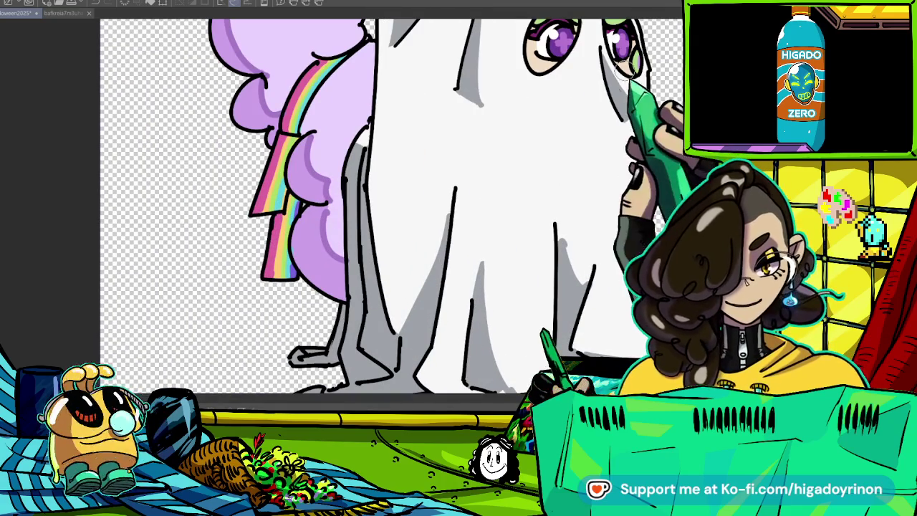
scroll(602, 237, down, 4)
scroll(538, 230, up, 5)
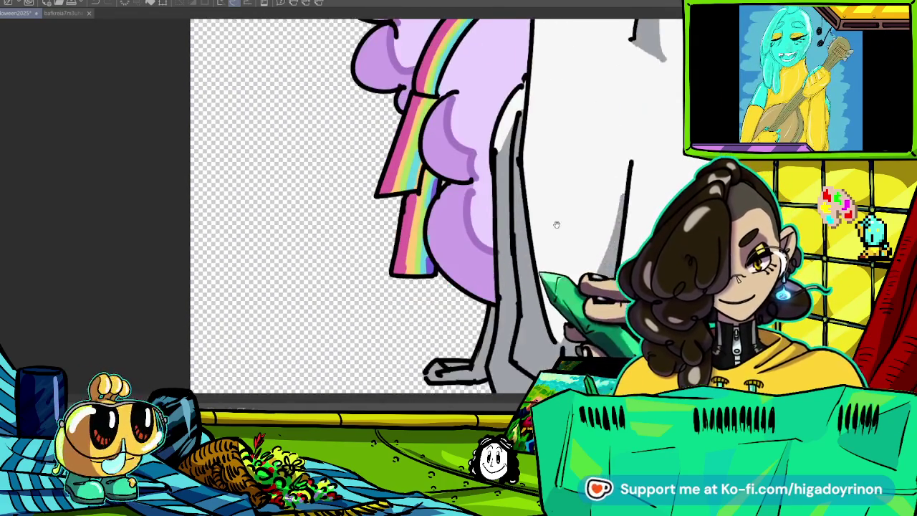
scroll(604, 326, down, 4)
scroll(604, 326, up, 1)
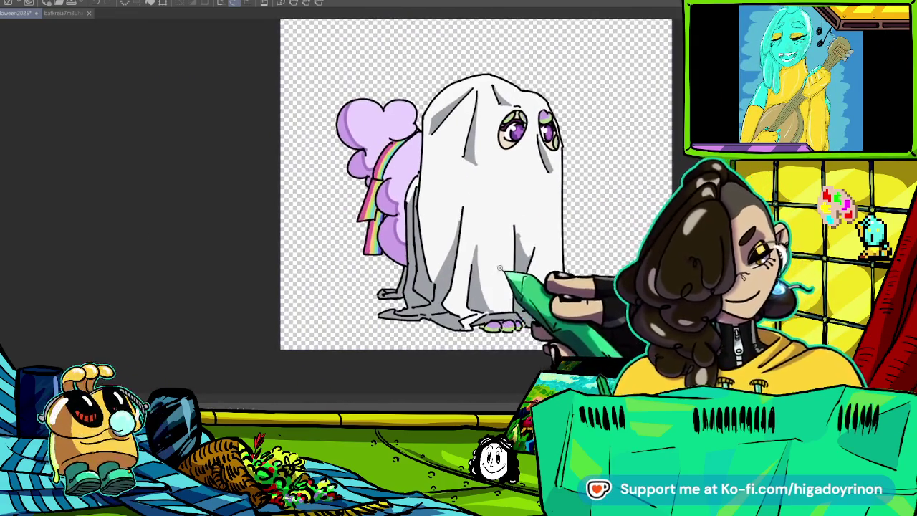
scroll(603, 326, up, 1)
scroll(603, 327, up, 1)
scroll(445, 208, down, 3)
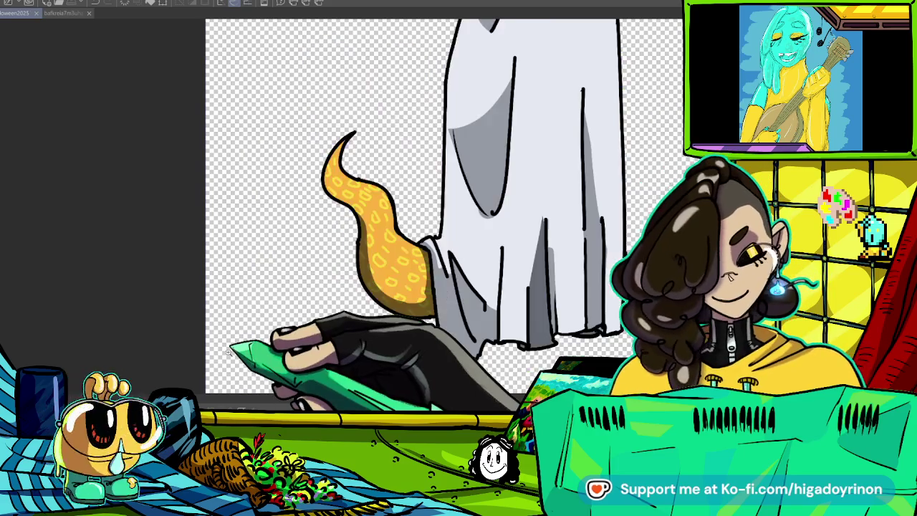
key(ctrl+Tab)
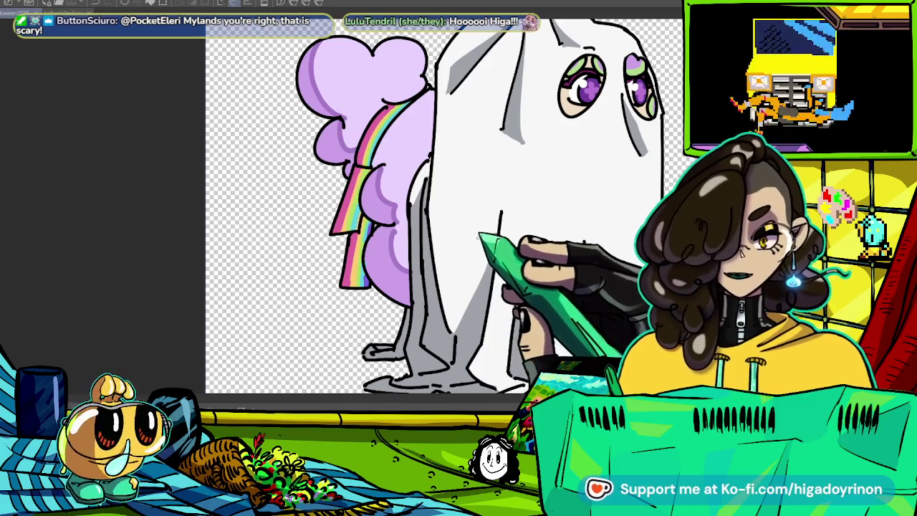
- Darken the left edge of the lavender hair with purple and enlarge the brush
mouse_move(358, 136)
mouse_down()
mouse_move(338, 164)
mouse_move(398, 291)
mouse_up()
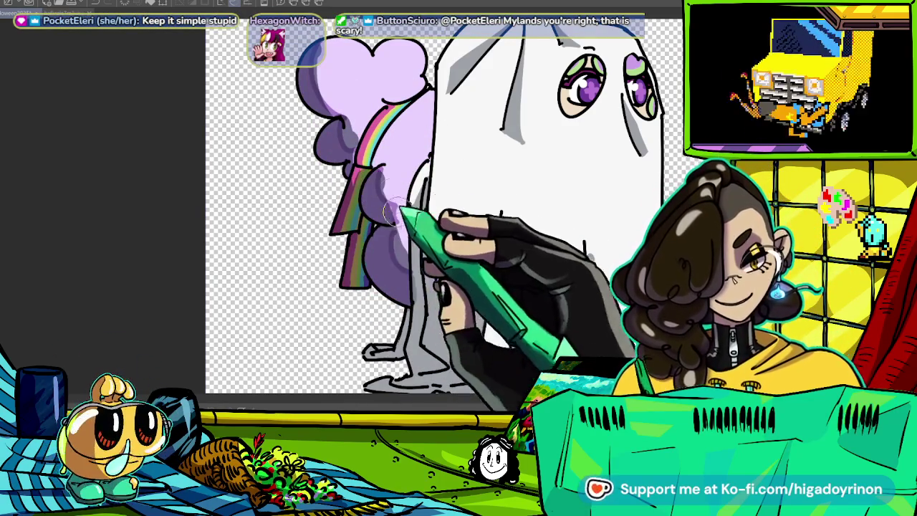
key(bracketright)
key(bracketright)
key(bracketright)
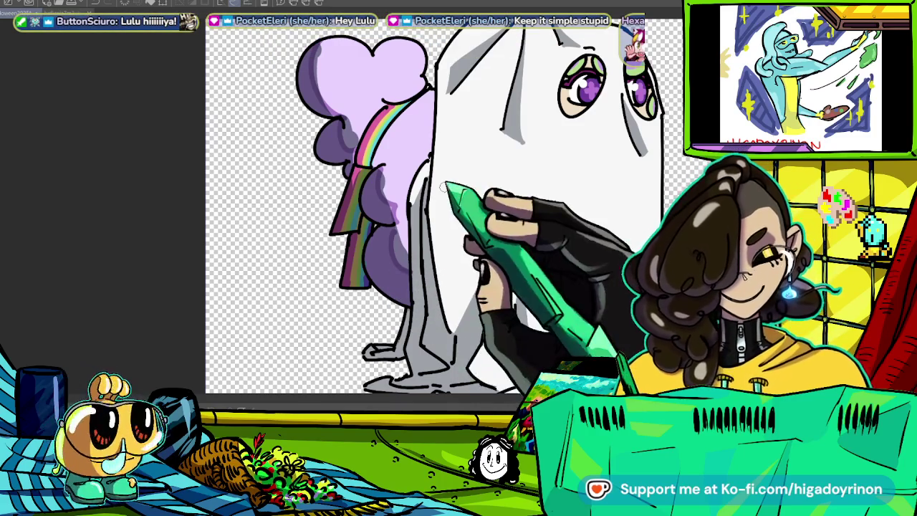
key(ctrl+equal)
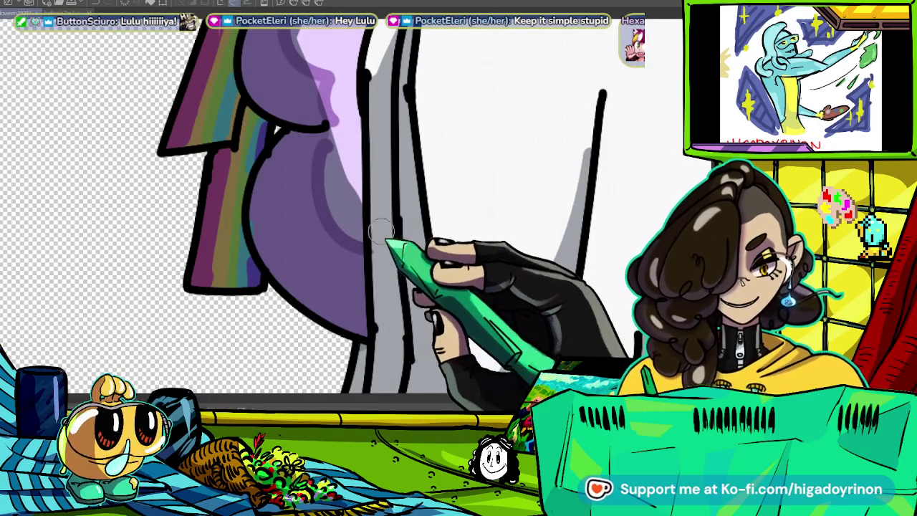
key(ctrl+minus)
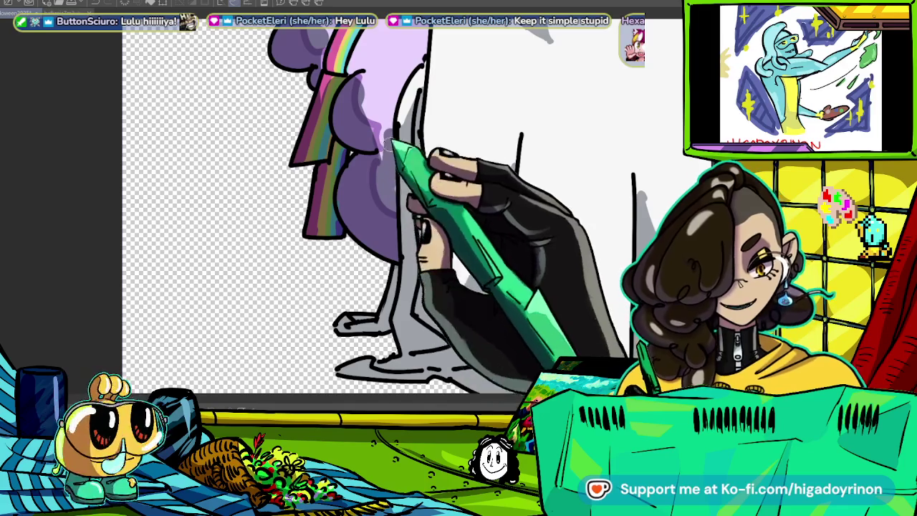
scroll(387, 165, up, 3)
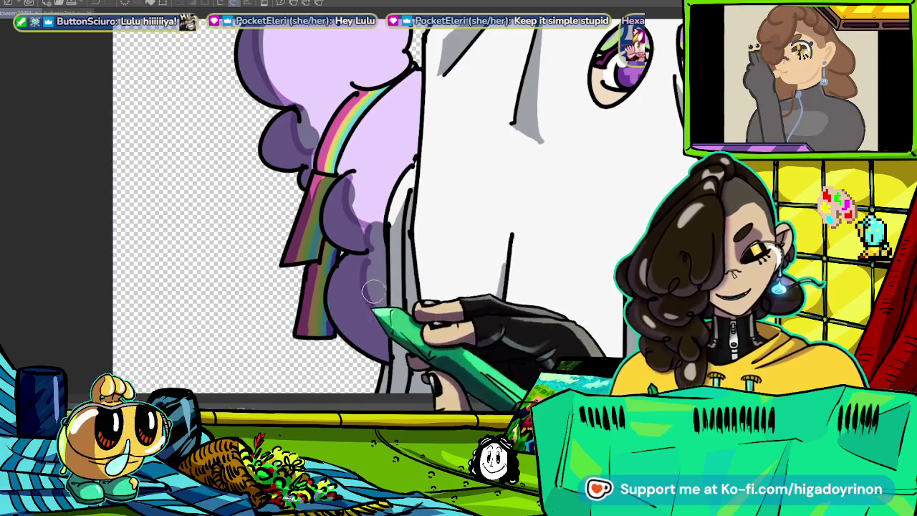
key(ctrl+minus)
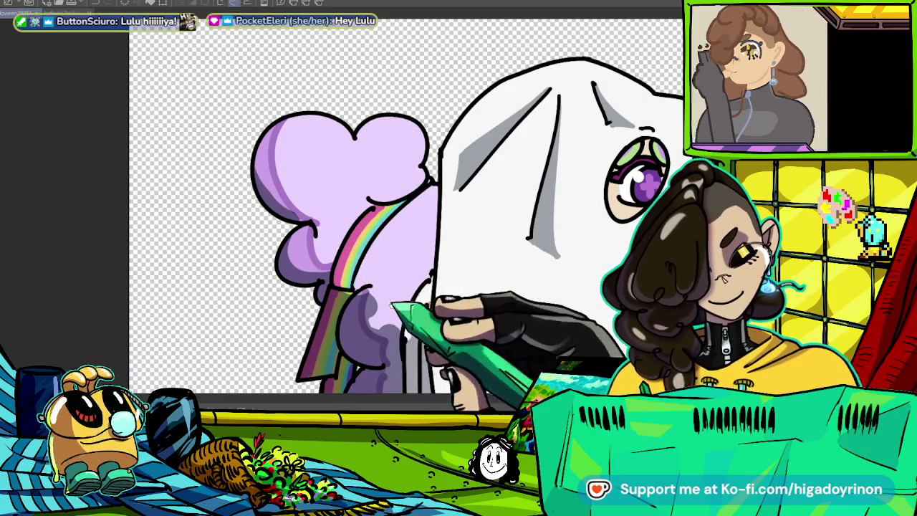
scroll(373, 269, down, 2)
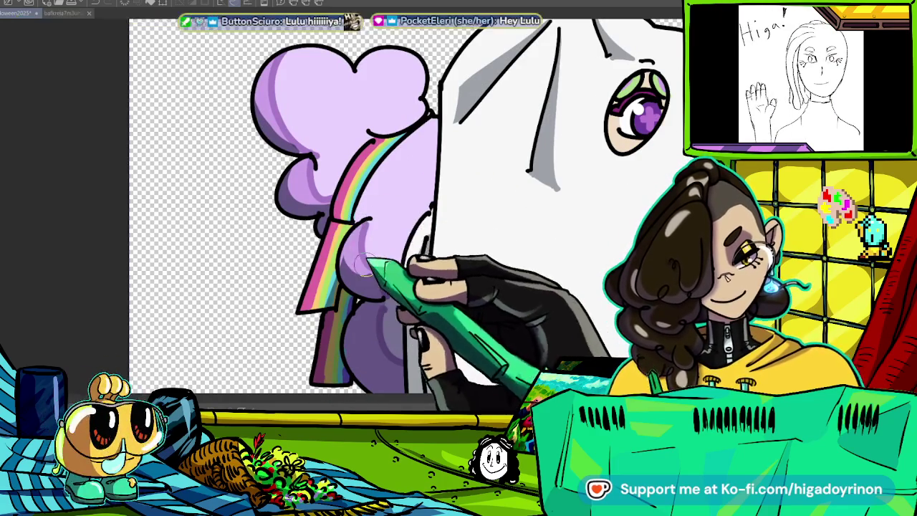
scroll(385, 179, down, 3)
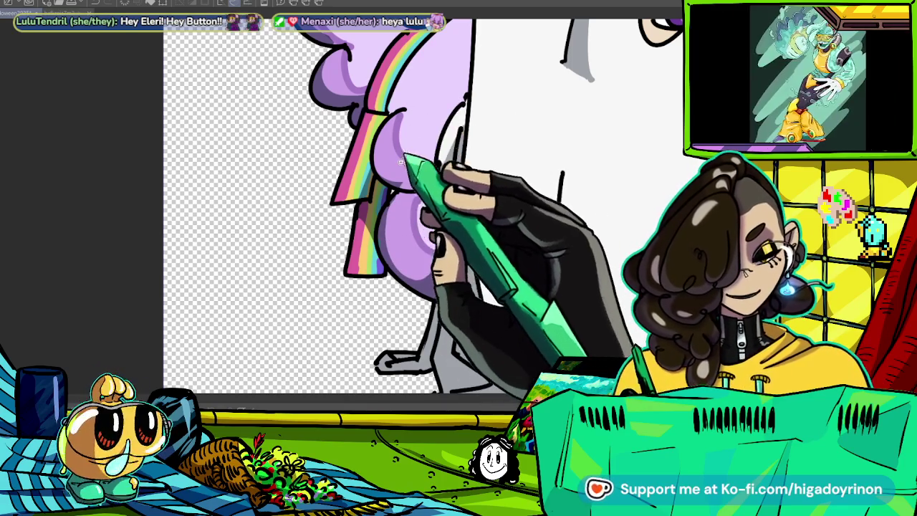
scroll(397, 161, up, 2)
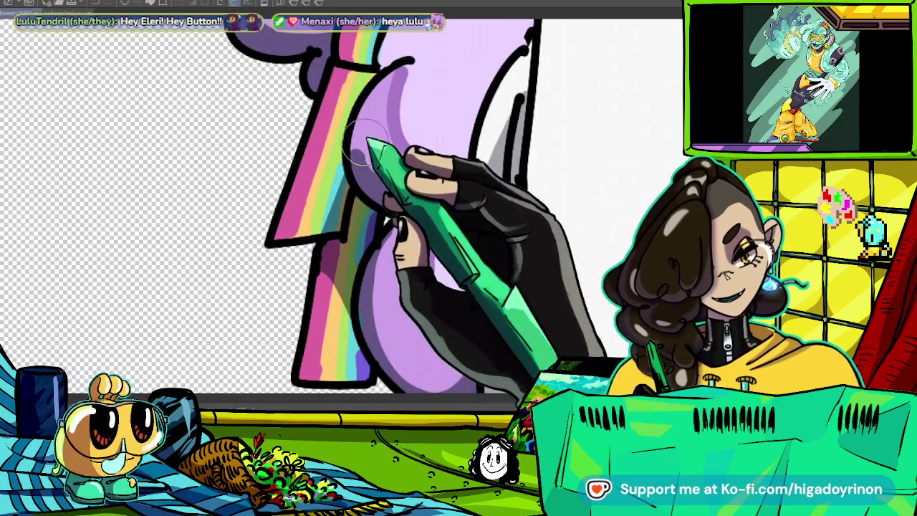
- Enlarge the brush further and pan across the upper and lower hair puffs
drag(406, 252, 423, 127)
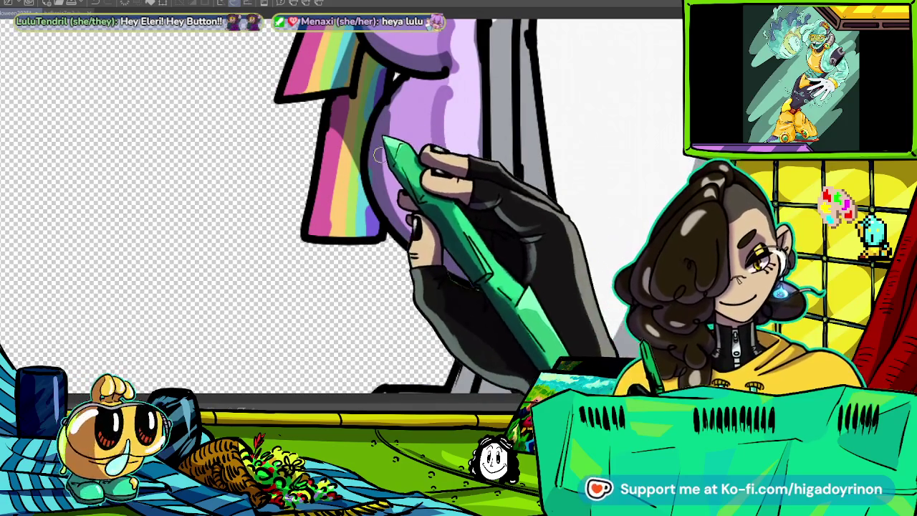
key(bracketright)
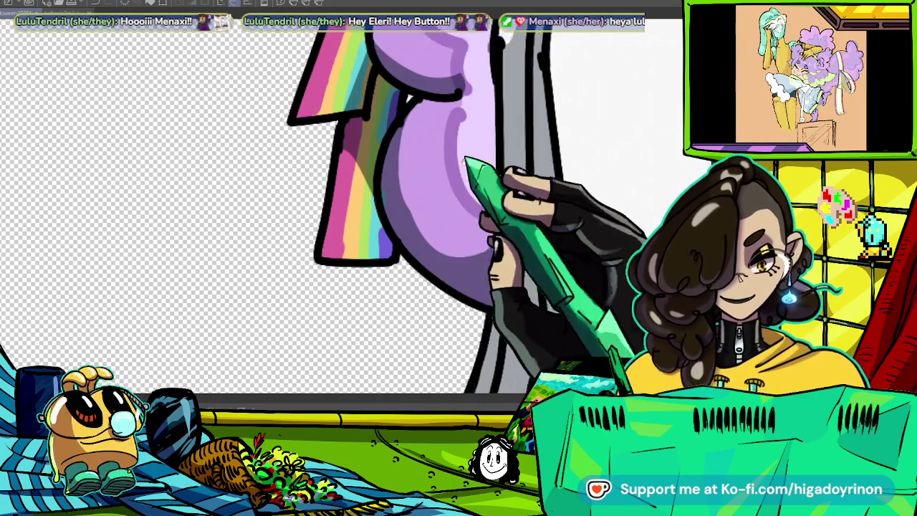
drag(465, 195, 467, 299)
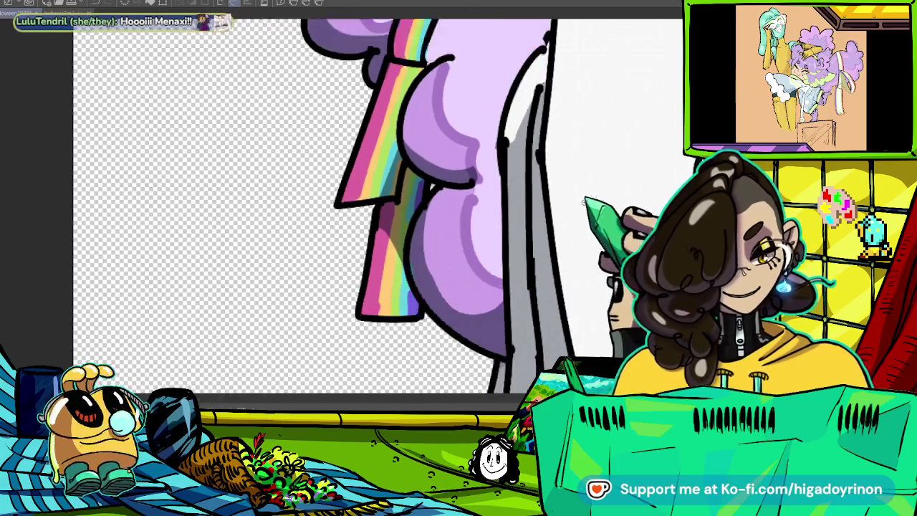
scroll(493, 116, up, 2)
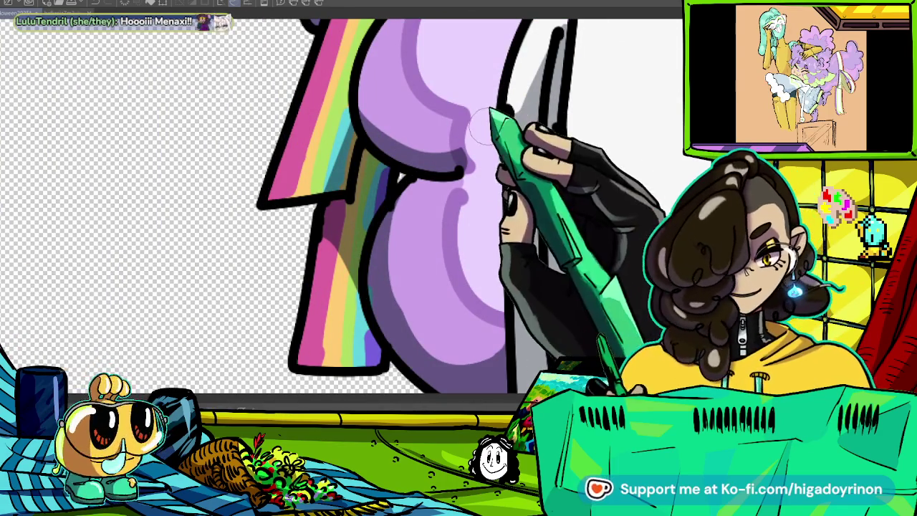
drag(503, 190, 504, 68)
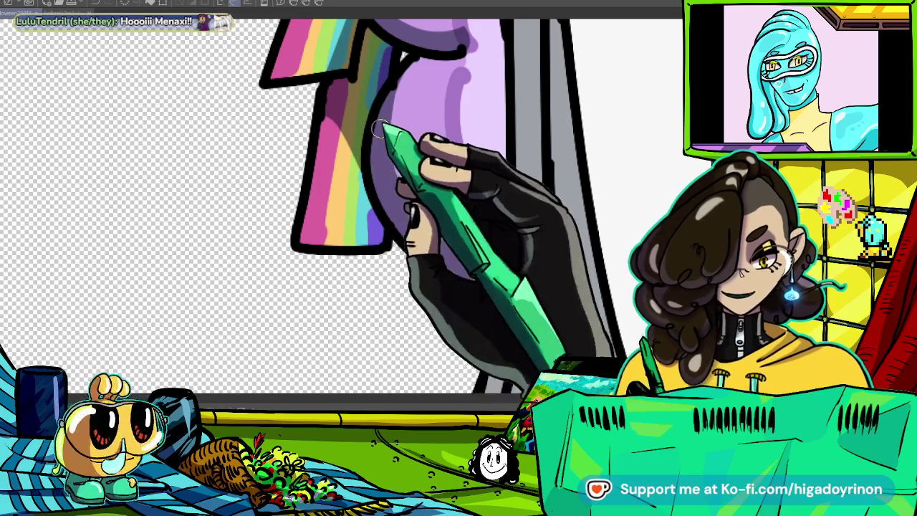
drag(501, 144, 412, 201)
scroll(453, 206, down, 2)
scroll(459, 229, down, 1)
scroll(473, 273, down, 1)
scroll(484, 292, up, 1)
scroll(484, 291, up, 2)
scroll(484, 291, up, 1)
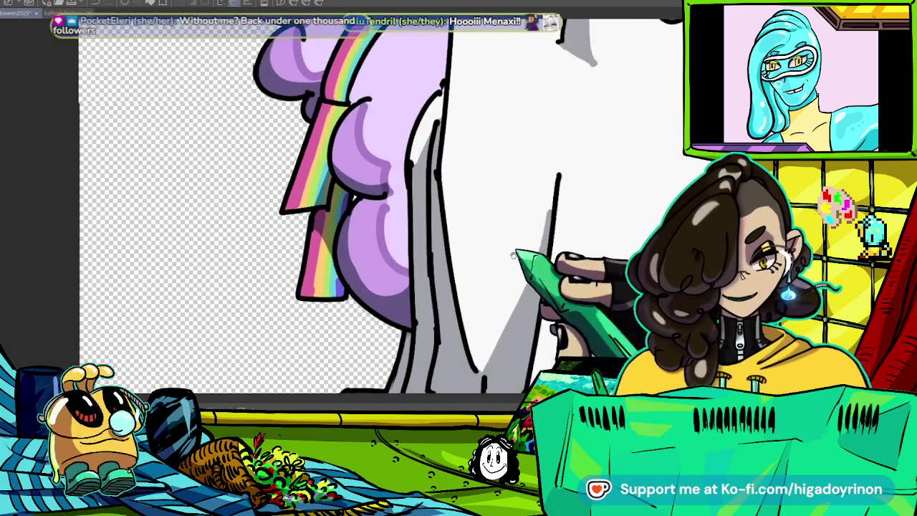
scroll(484, 291, down, 4)
scroll(541, 280, right, 2)
scroll(540, 279, up, 5)
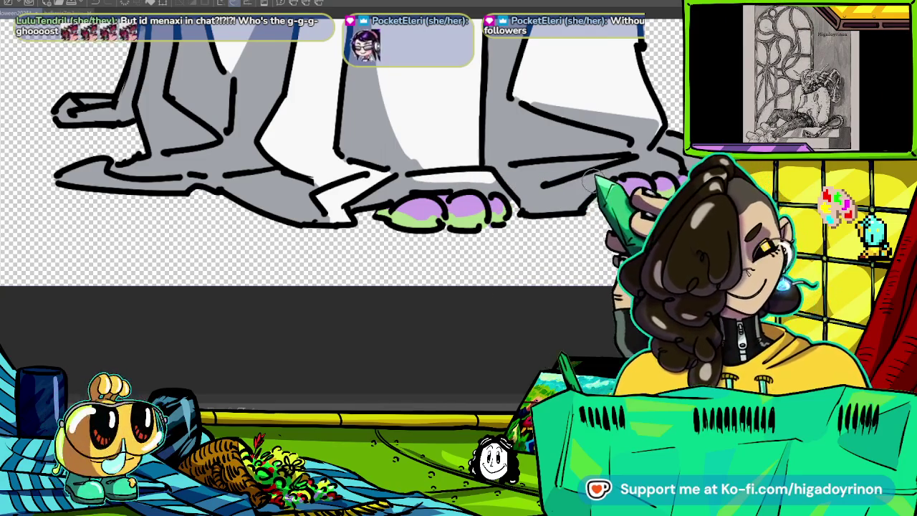
- Pan and zoom around the ghost's feet and legs to inspect the hem
drag(595, 185, 475, 199)
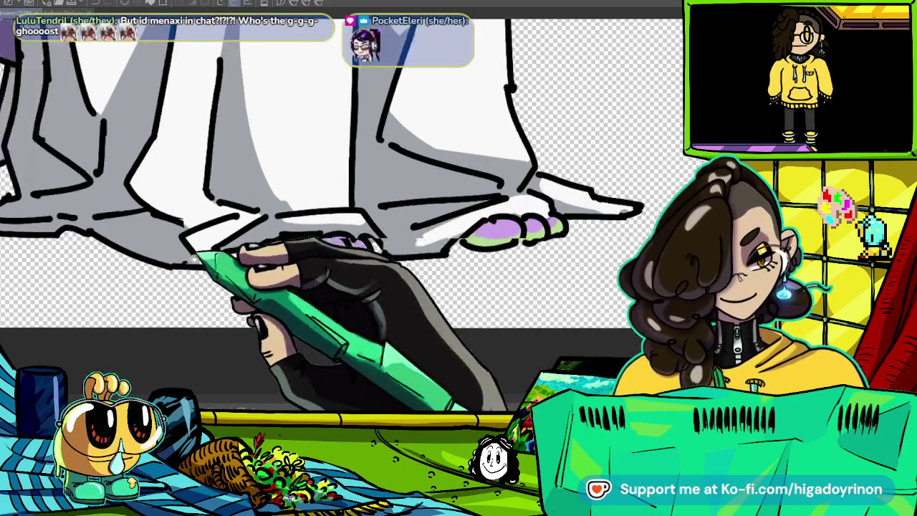
drag(476, 197, 387, 236)
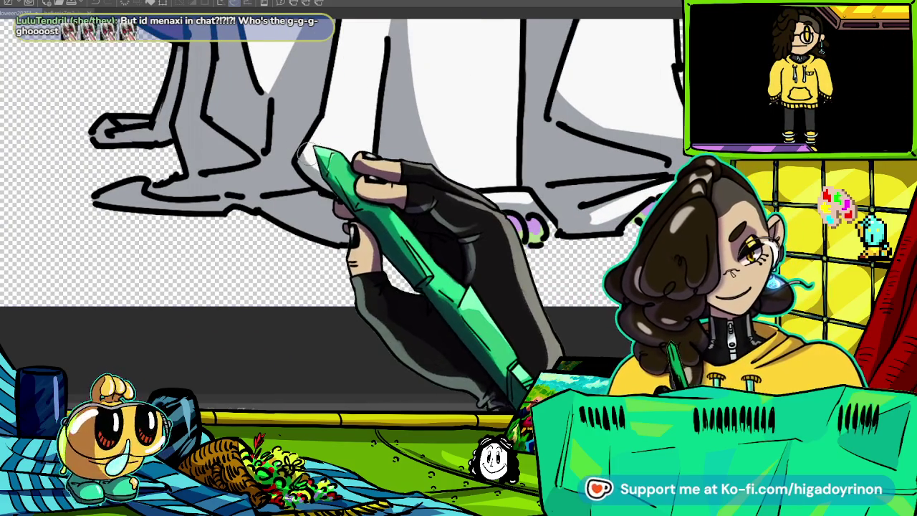
scroll(471, 250, down, 3)
scroll(471, 249, down, 2)
scroll(471, 250, up, 1)
scroll(471, 250, up, 5)
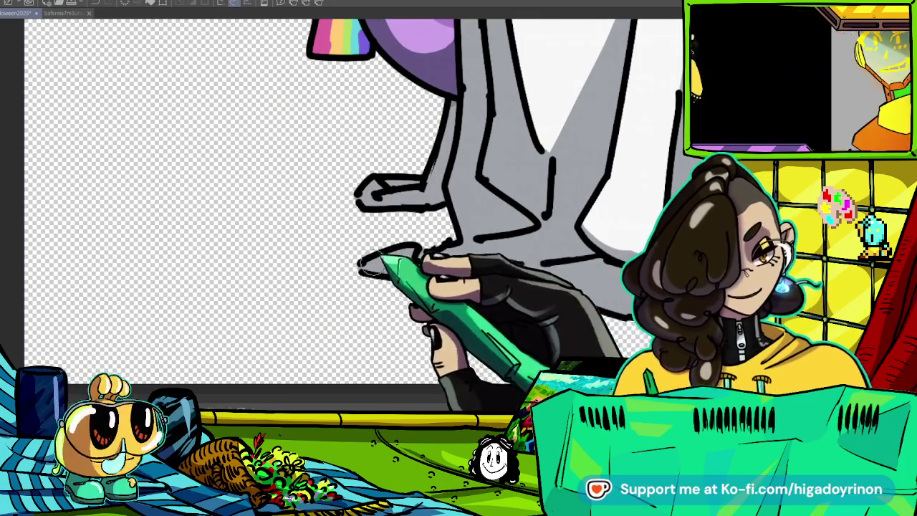
scroll(422, 252, up, 2)
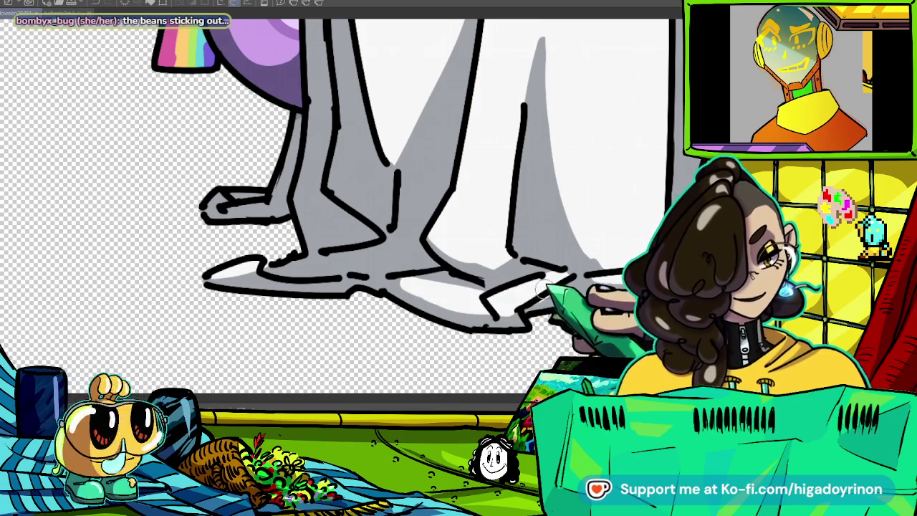
scroll(344, 208, down, 3)
scroll(344, 207, down, 1)
scroll(344, 208, up, 2)
scroll(344, 208, up, 2)
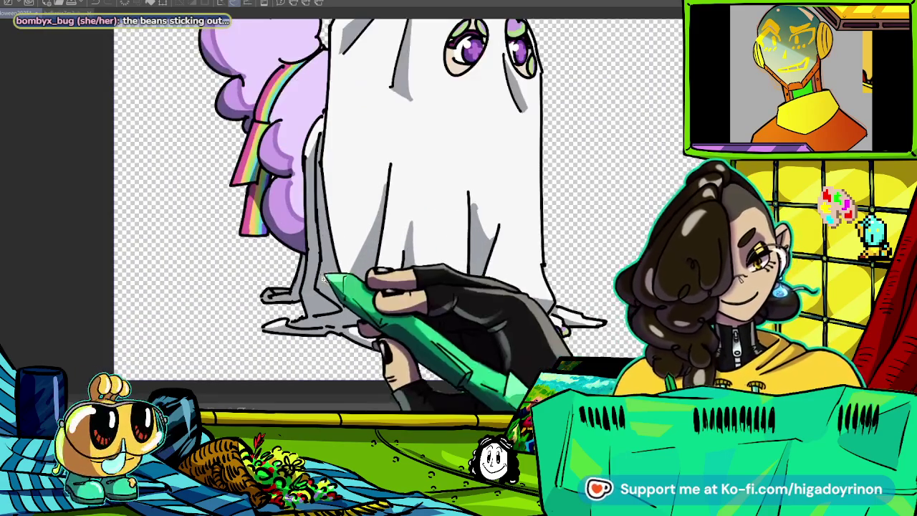
scroll(344, 215, up, 2)
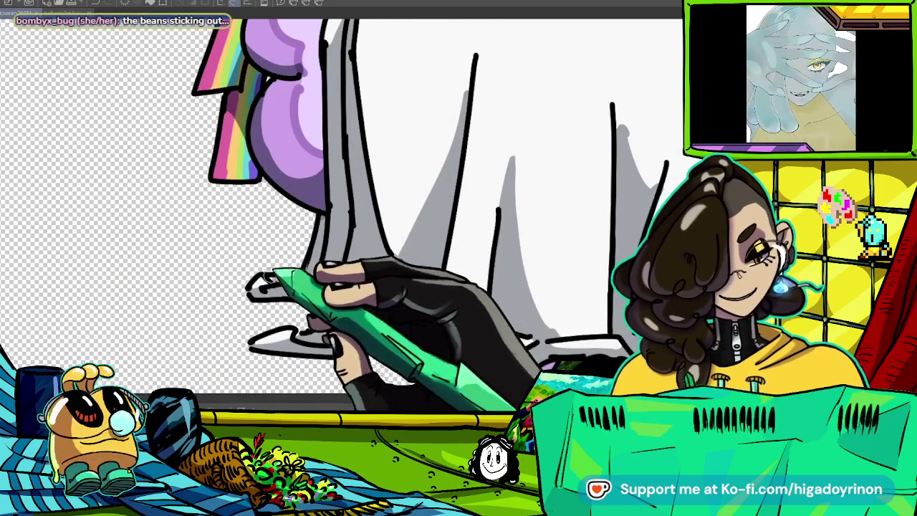
scroll(344, 208, down, 2)
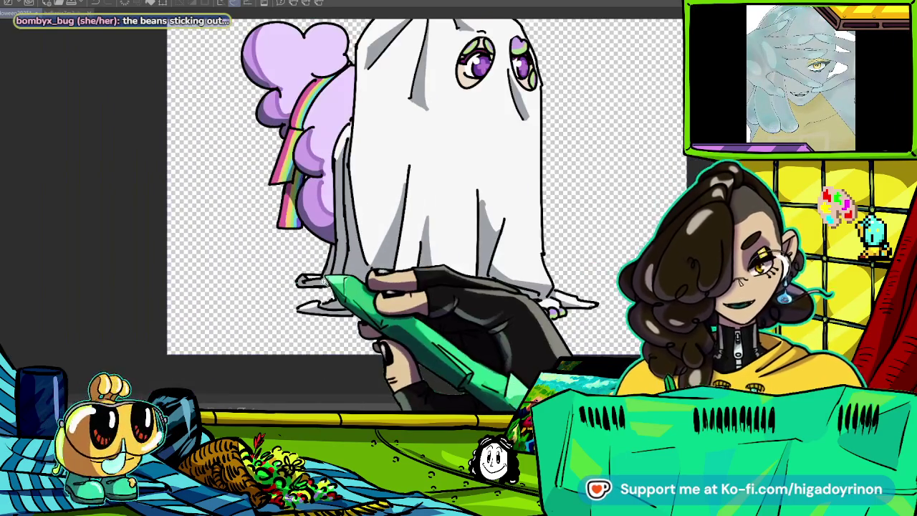
scroll(344, 208, down, 2)
scroll(344, 208, up, 1)
scroll(344, 208, down, 1)
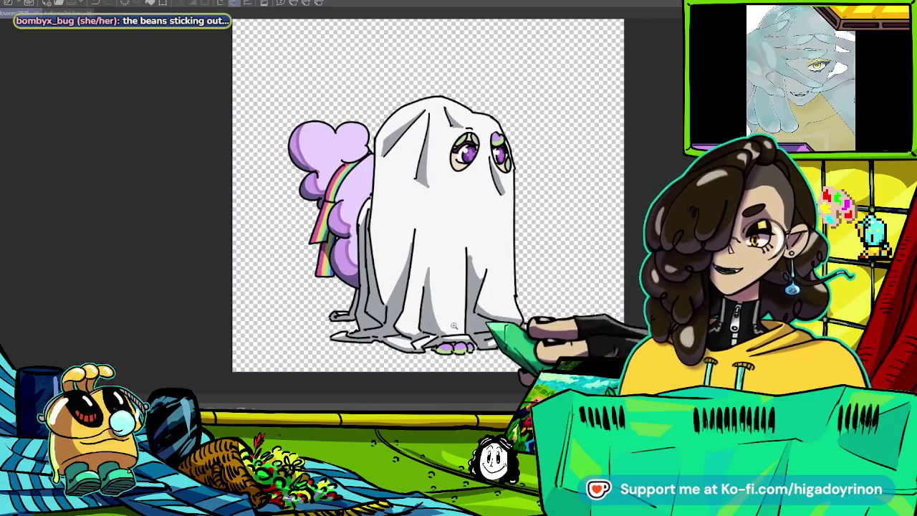
scroll(557, 336, up, 1)
scroll(502, 287, up, 3)
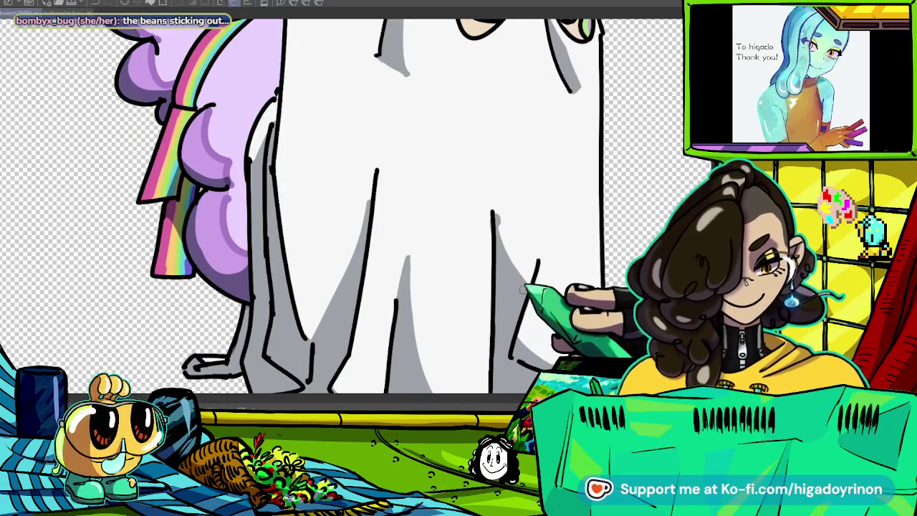
scroll(551, 223, down, 3)
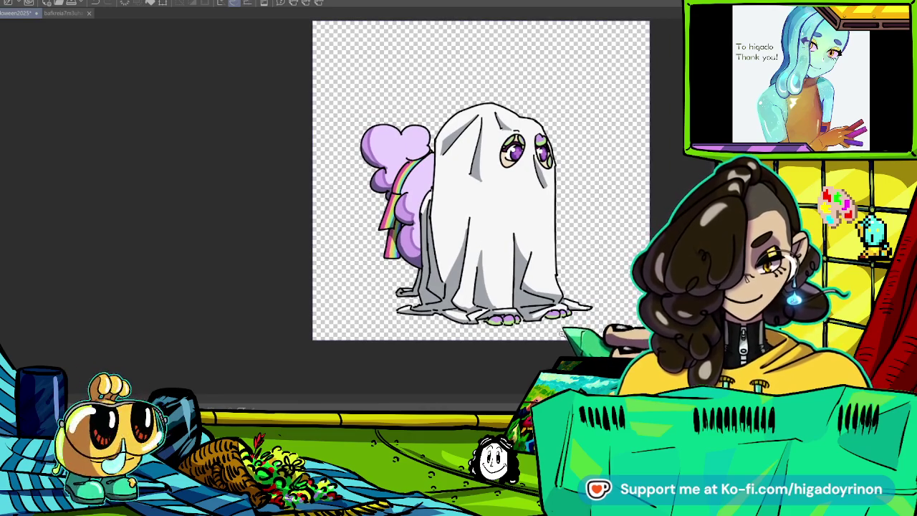
scroll(562, 334, down, 2)
scroll(577, 301, down, 1)
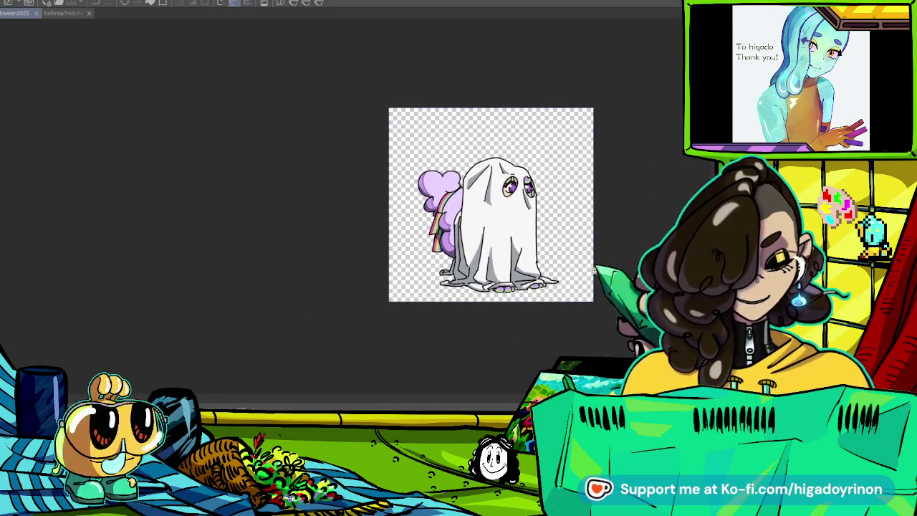
scroll(606, 269, up, 3)
scroll(545, 259, up, 1)
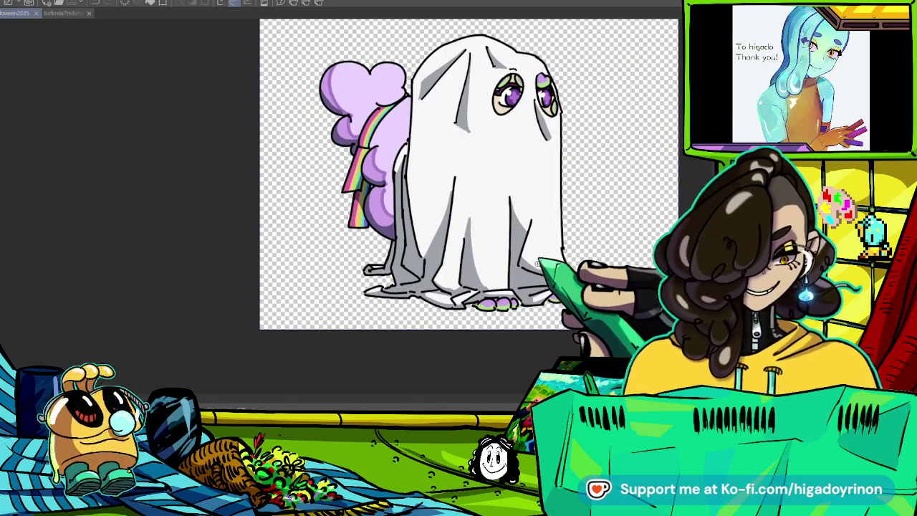
key(ctrl+Tab)
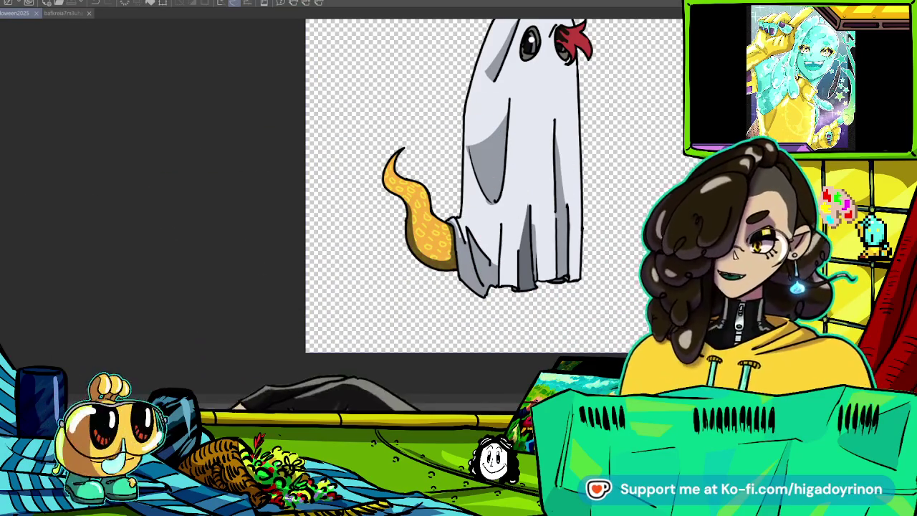
drag(473, 201, 432, 229)
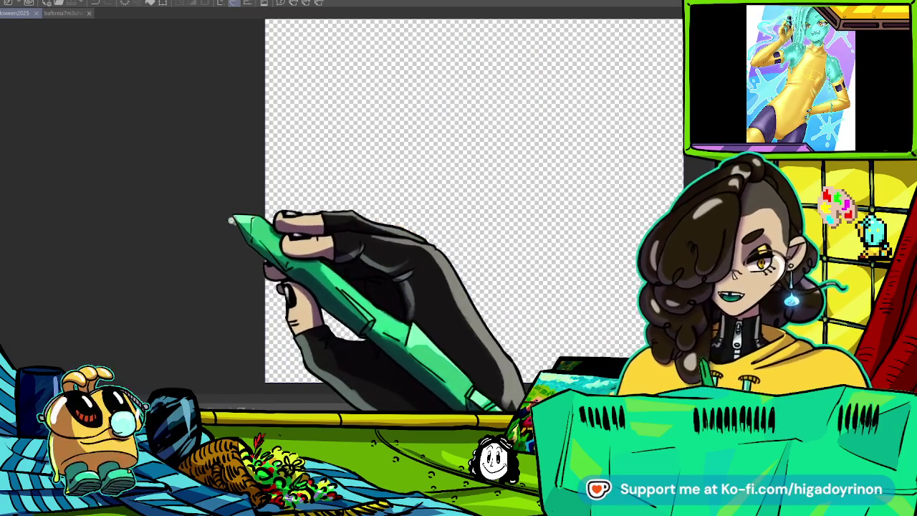
drag(400, 227, 279, 228)
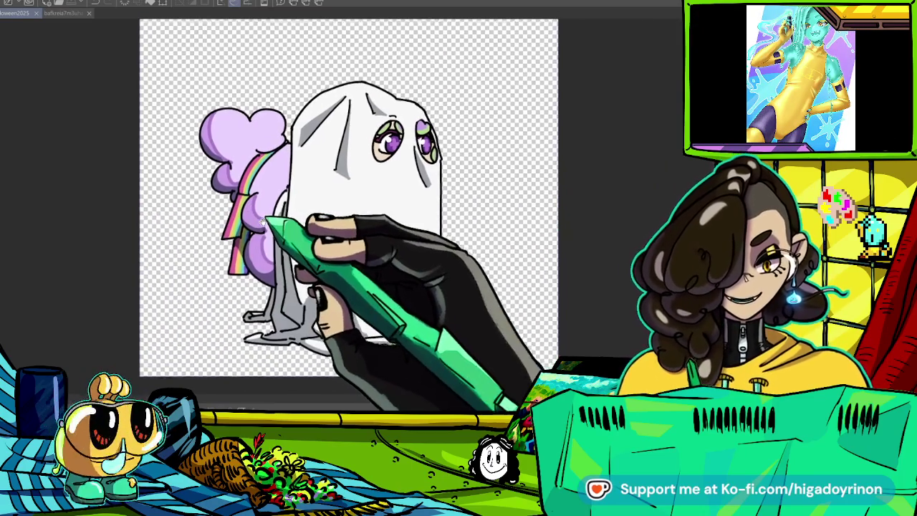
- Zoom around the ghost's eye and face, then fit the whole ghost in view
key(ctrl+minus)
scroll(291, 225, up, 5)
scroll(311, 225, down, 2)
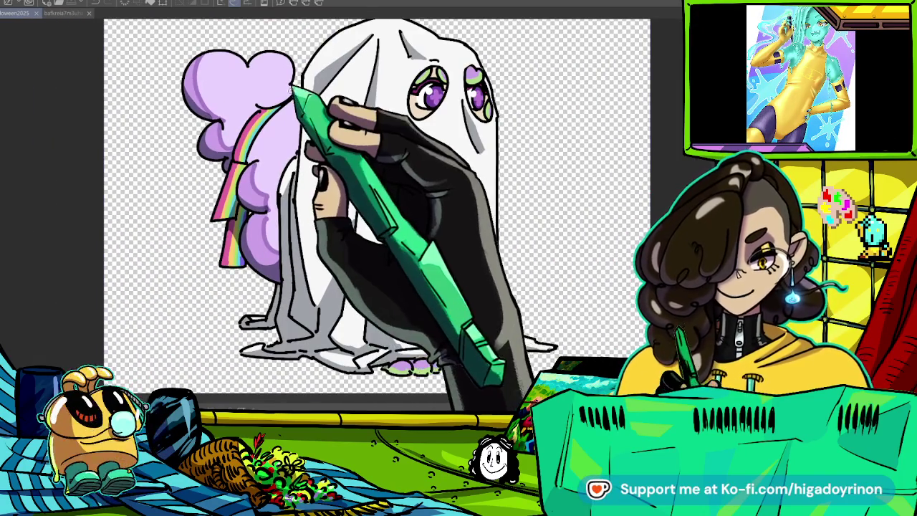
scroll(302, 199, up, 5)
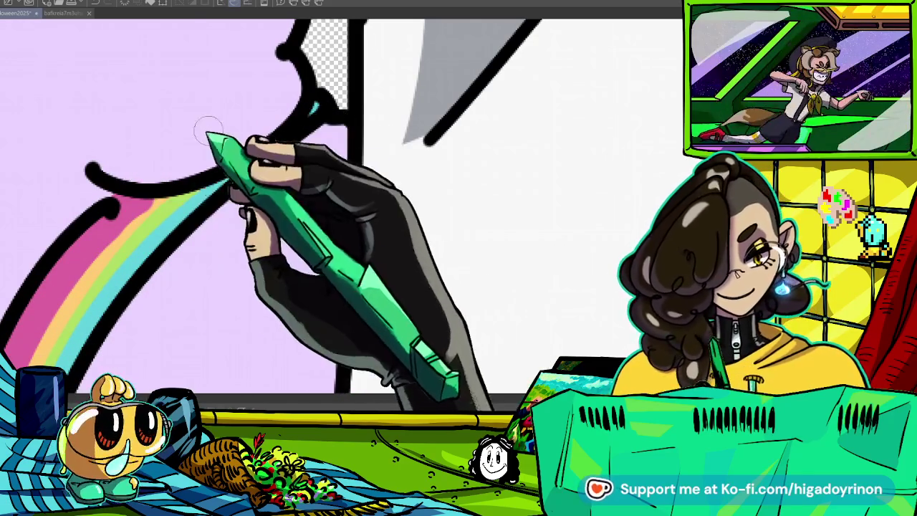
scroll(295, 118, down, 5)
scroll(358, 181, up, 4)
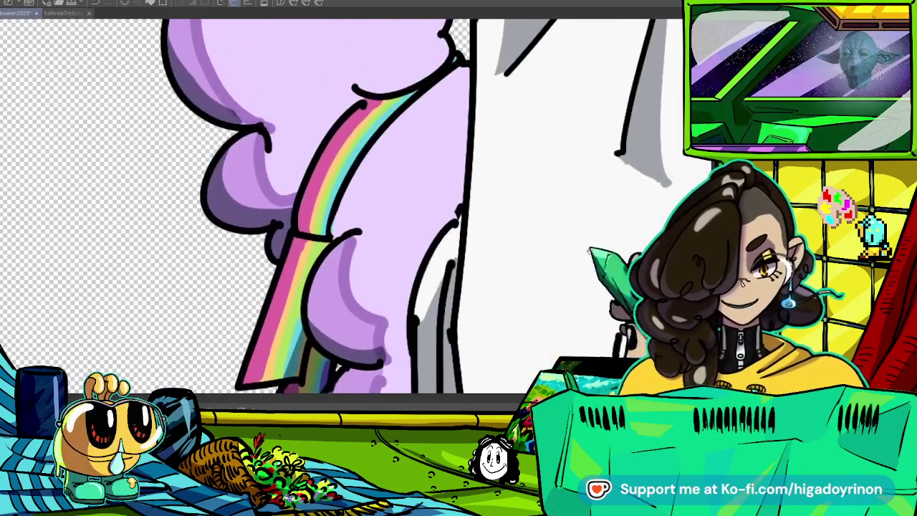
scroll(401, 215, down, 3)
scroll(527, 327, up, 3)
drag(445, 308, 344, 100)
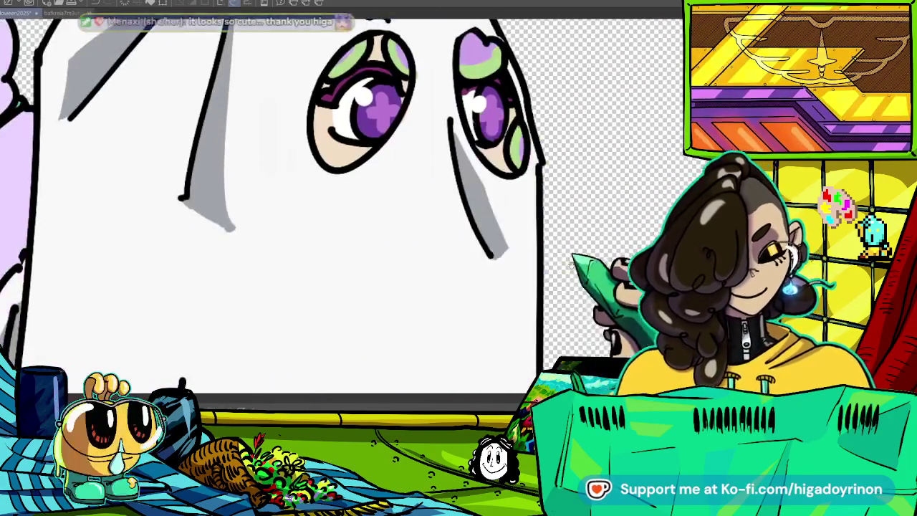
scroll(344, 215, down, 2)
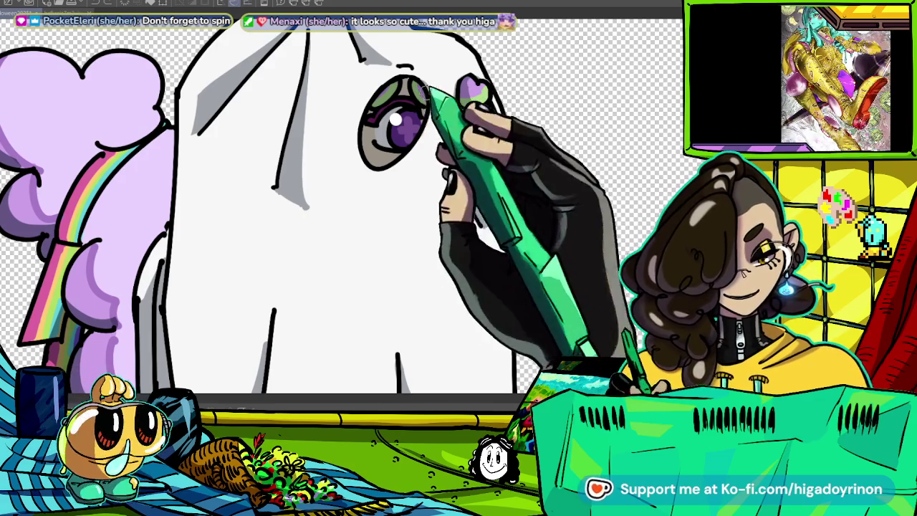
key(ctrl+0)
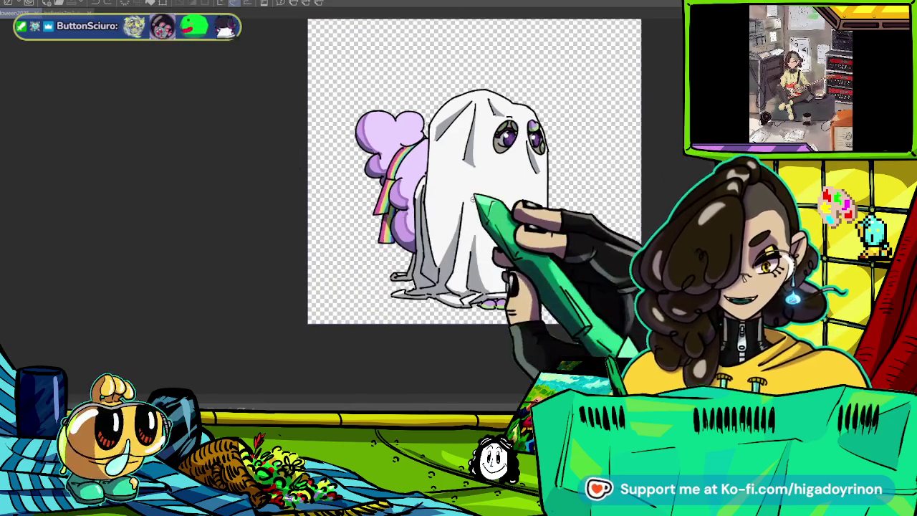
- Trim the grey shading below the eye and extend it down the ghost's left side
scroll(448, 210, up, 5)
scroll(465, 147, up, 2)
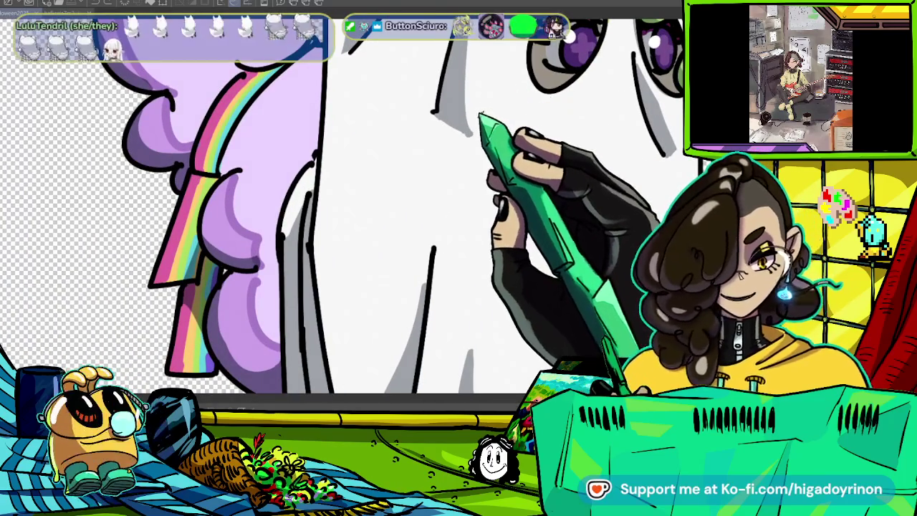
scroll(451, 143, down, 2)
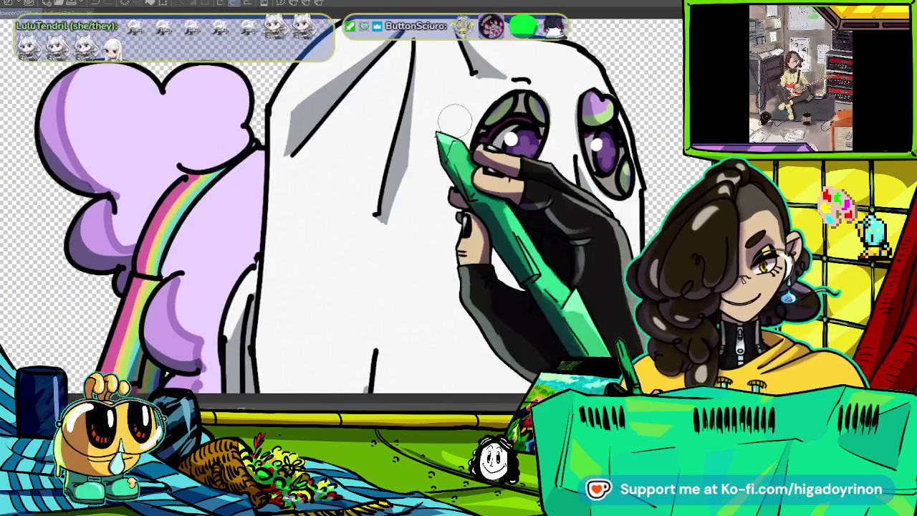
key(ctrl+z)
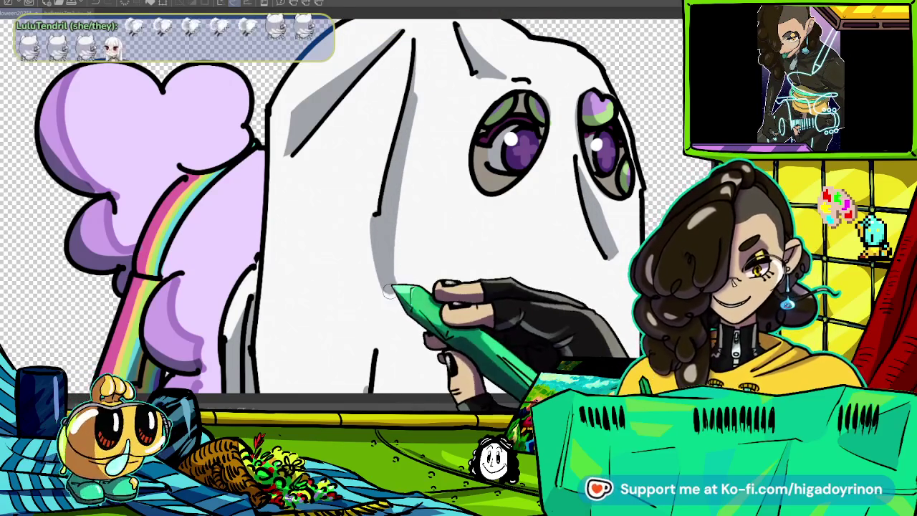
drag(388, 244, 395, 292)
- Refit and resize the view to check the whole ghost drawing
key(ctrl+alt+0)
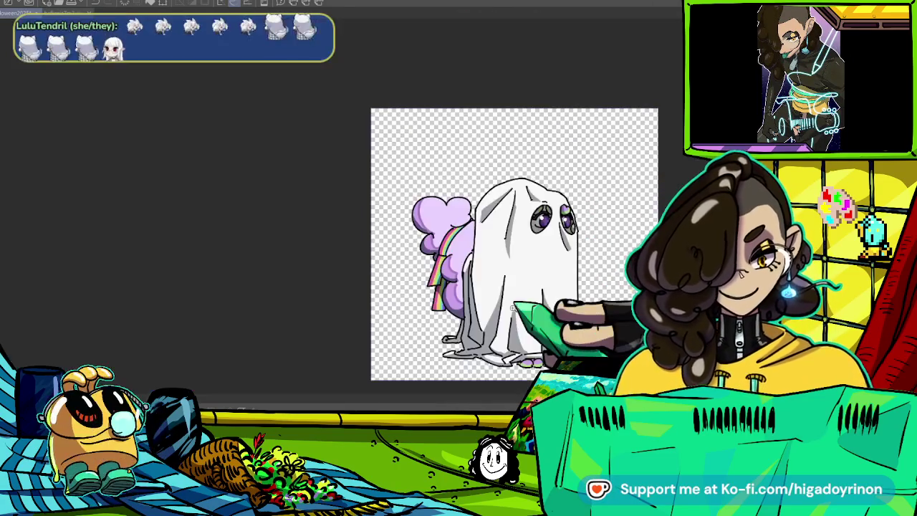
scroll(521, 209, up, 5)
key(ctrl+alt+0)
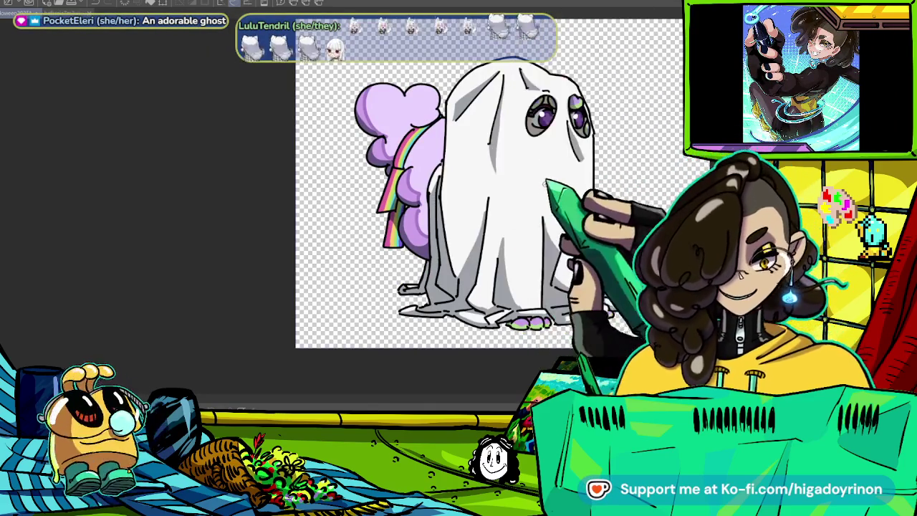
key(ctrl+alt+0)
scroll(468, 169, up, 2)
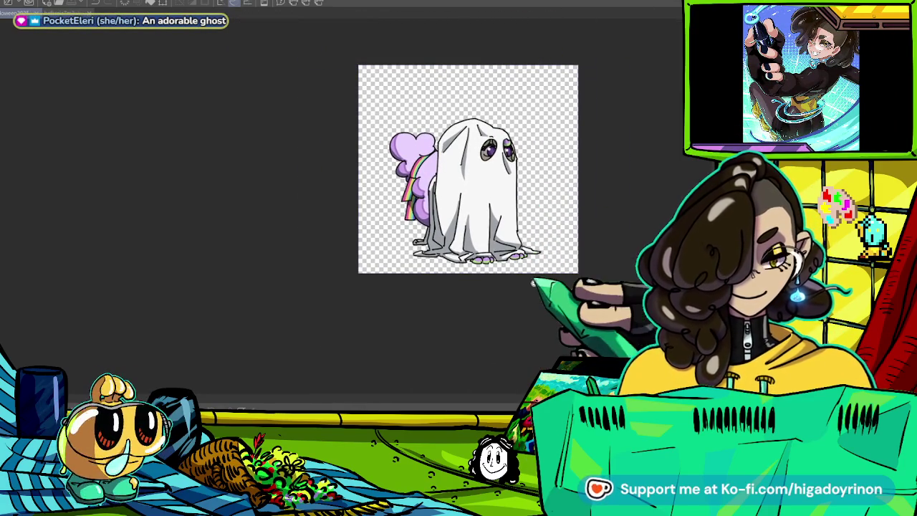
key(ctrl+alt+0)
key(ctrl+0)
key(ctrl+minus)
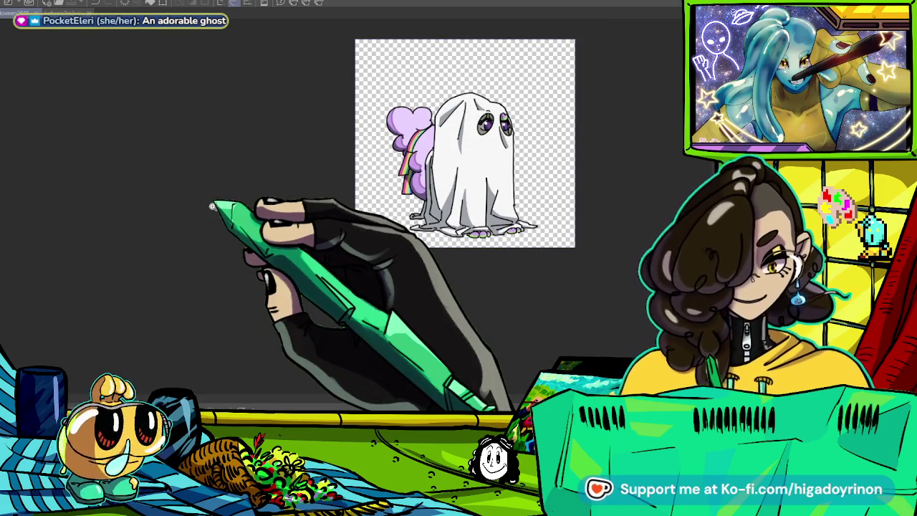
key(ctrl+plus)
key(ctrl+plus)
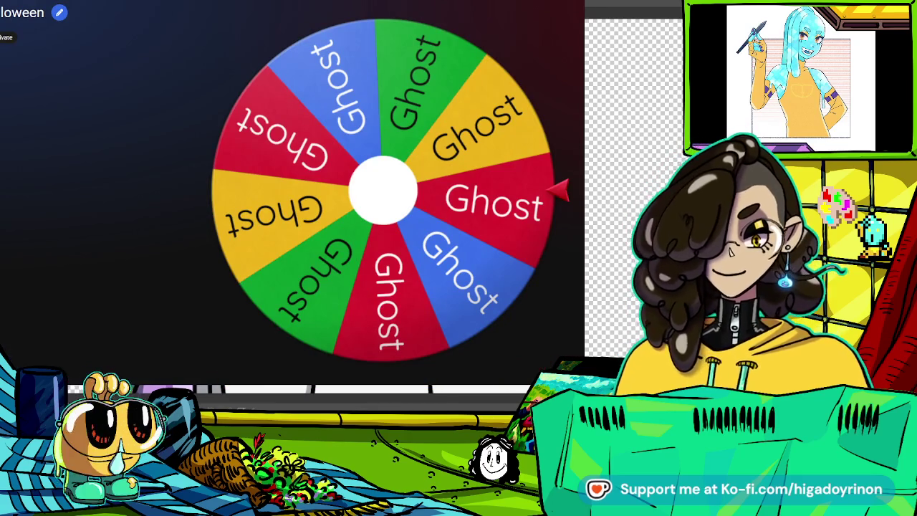
- Spin the wheel of Ghost entries and close the 'We have a winner!' dialog
click(434, 186)
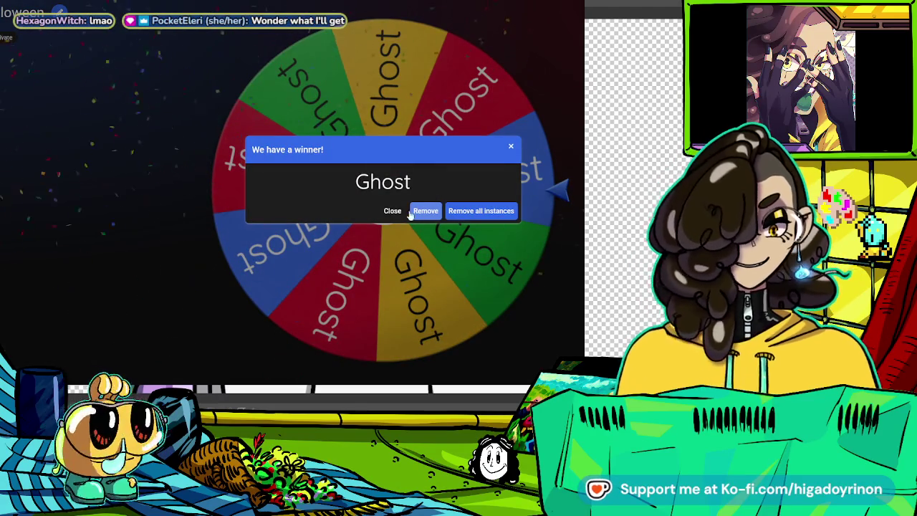
click(393, 211)
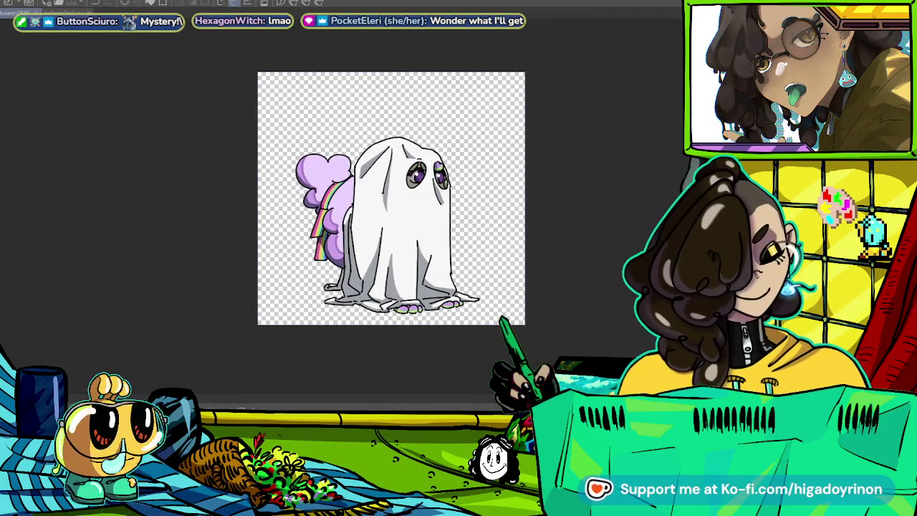
- Show the reference panel, view the purple character drawing, then return to the ghost
key(Tab)
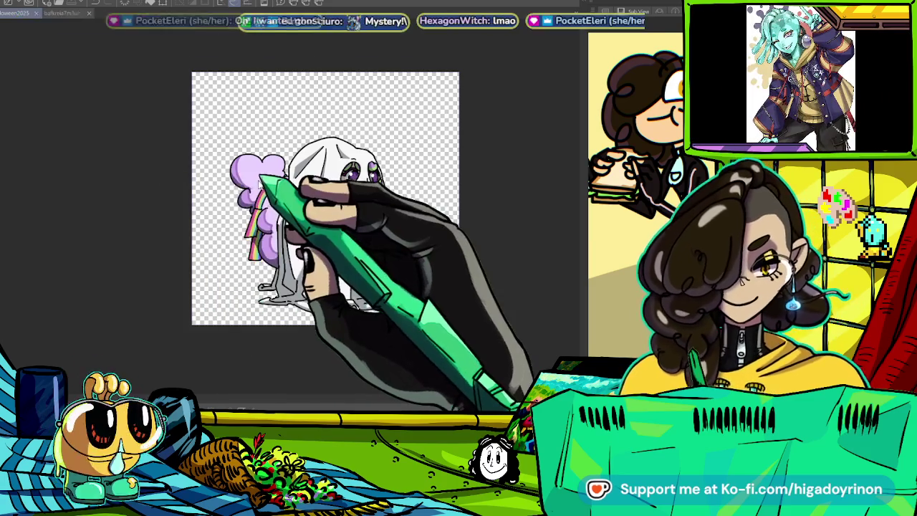
click(29, 15)
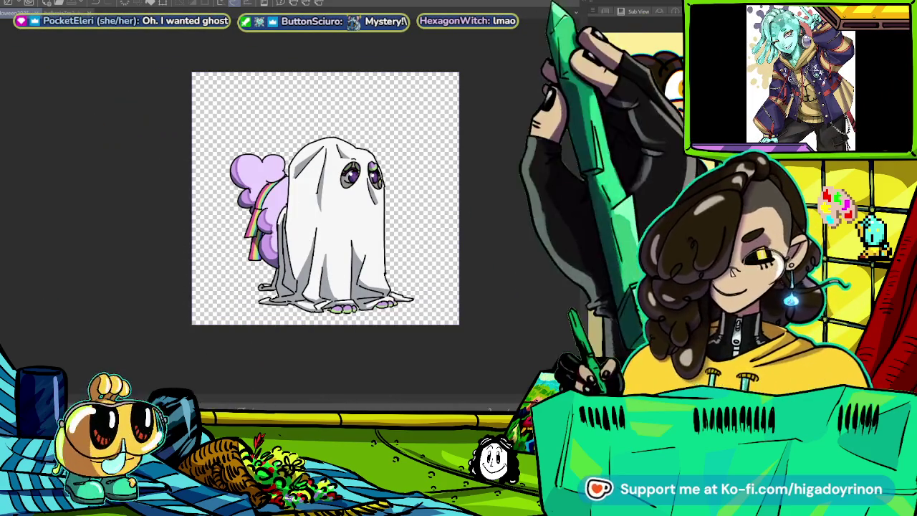
click(106, 10)
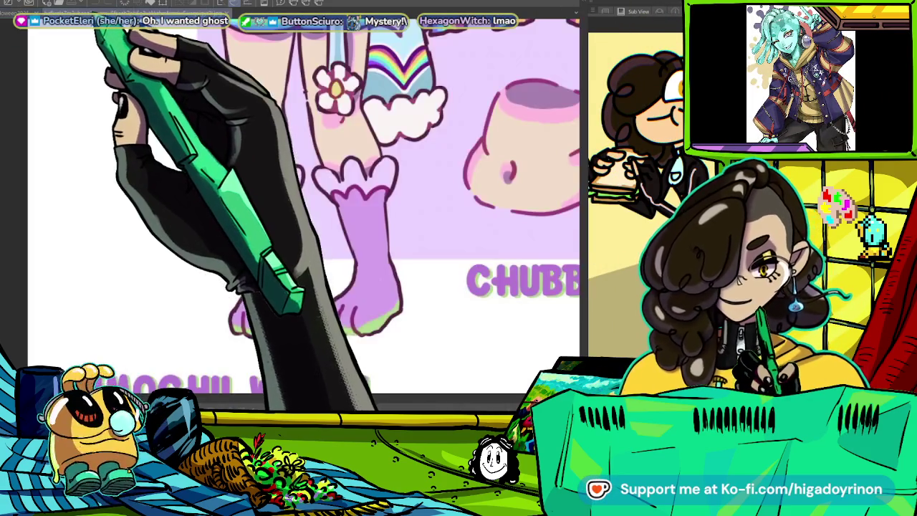
click(240, 11)
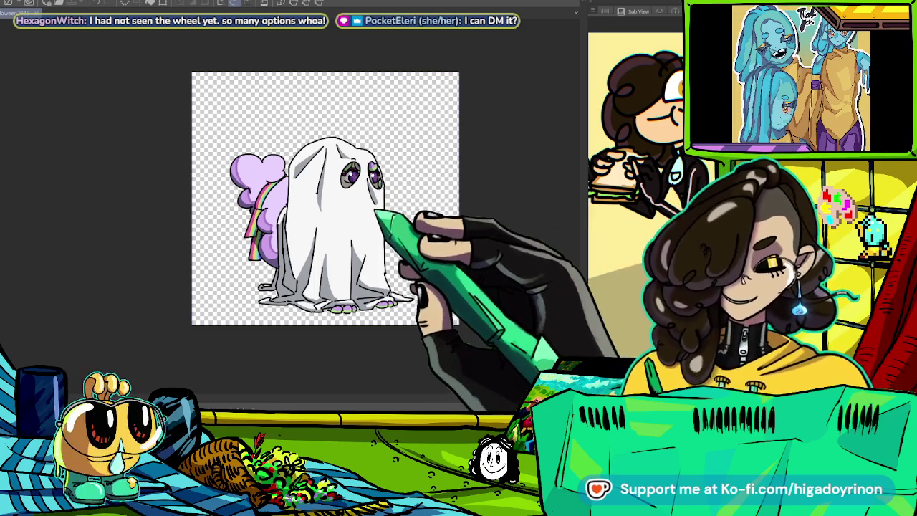
- Switch back and forth between the two ghost drawings, then hide the ghost with Delete
scroll(389, 213, up, 3)
scroll(390, 213, up, 3)
scroll(315, 288, down, 5)
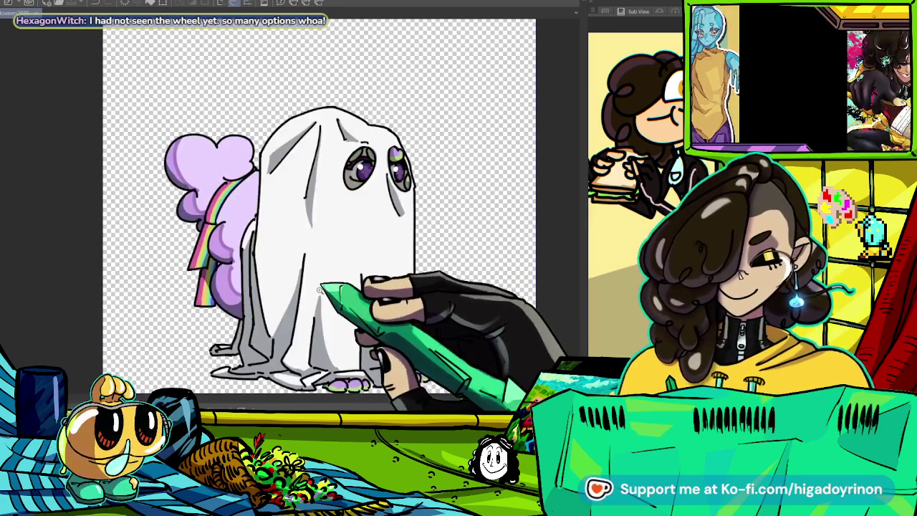
key(ctrl+Tab)
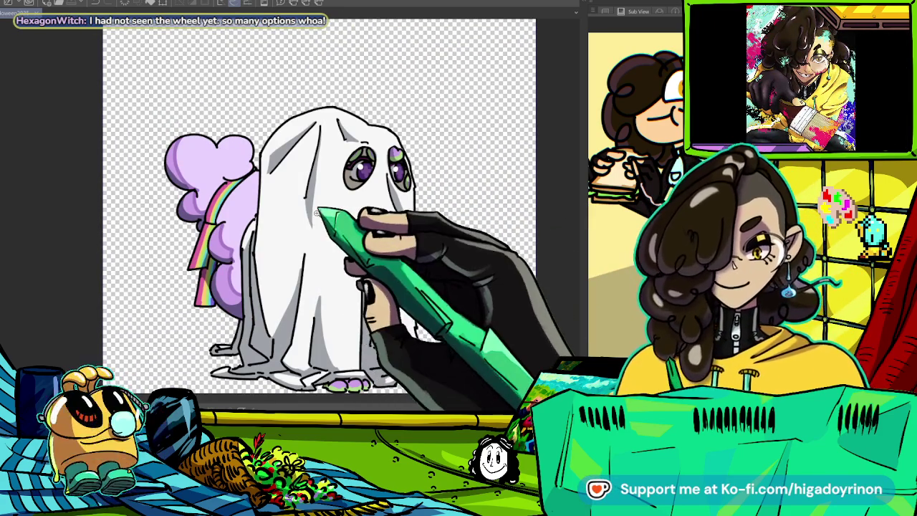
key(ctrl+Tab)
key(ctrl+Tab)
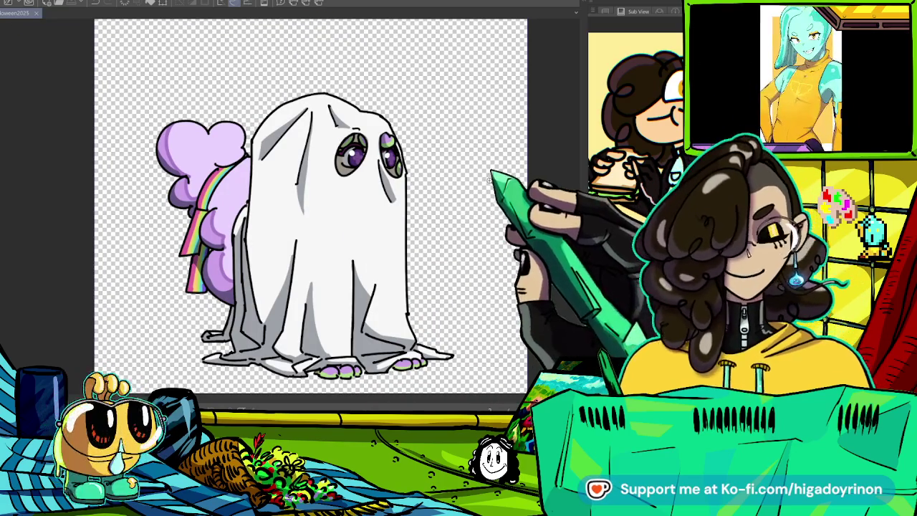
key(Delete)
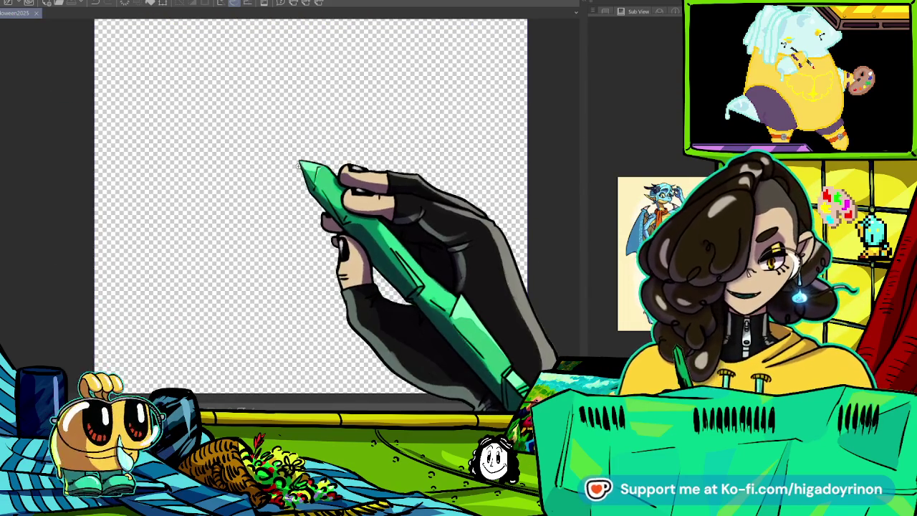
- Pan the empty transparent canvas up and to the left
drag(373, 205, 348, 153)
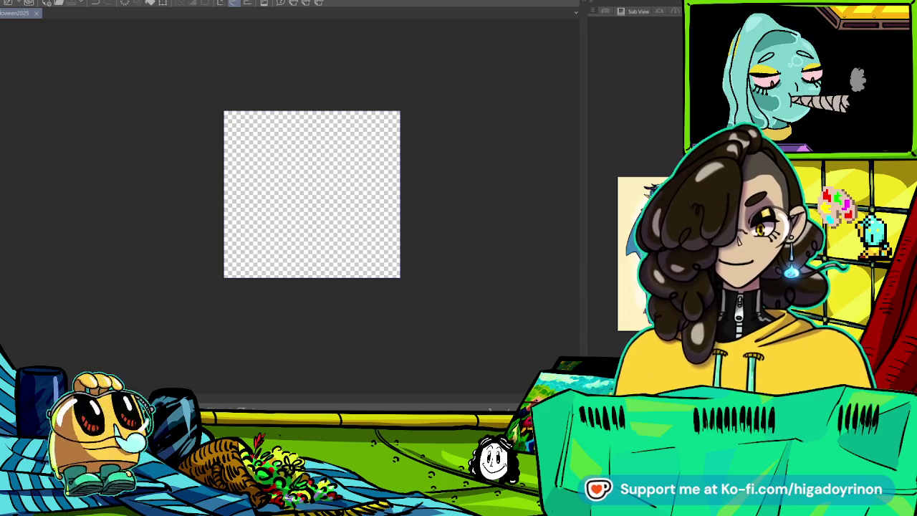
key(ctrl+plus)
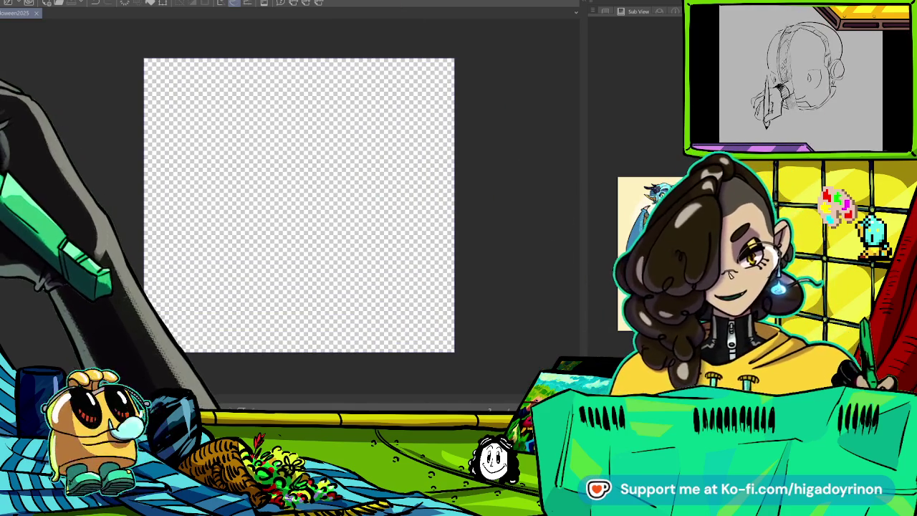
key(ctrl+plus)
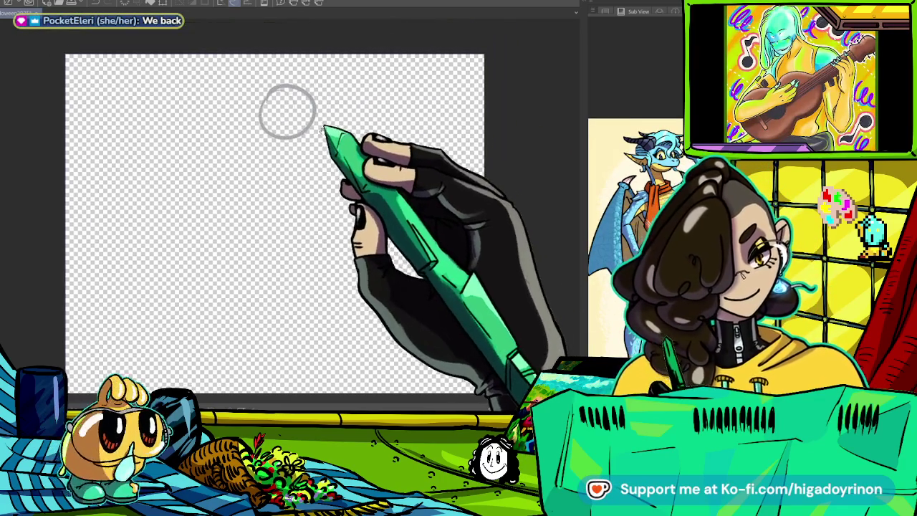
scroll(311, 76, down, 2)
scroll(310, 74, down, 1)
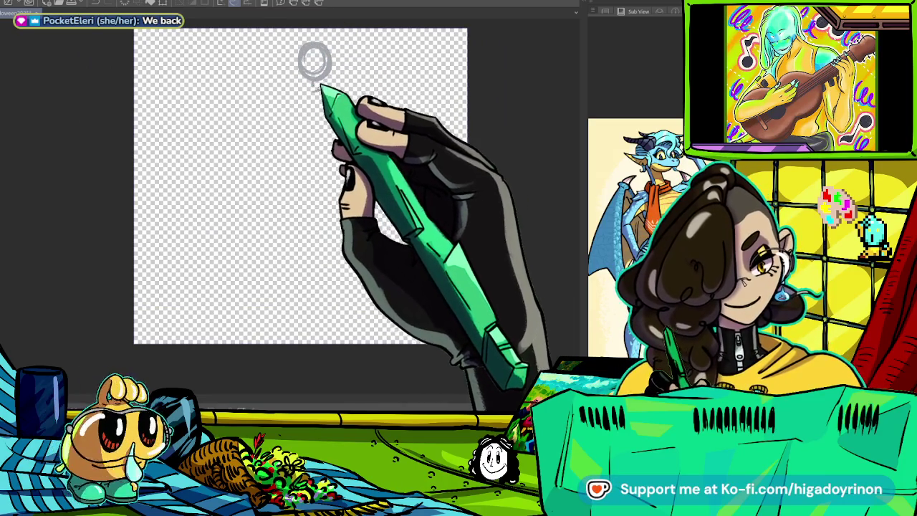
- Try a few test strokes below the small circle, undoing the curved one
drag(316, 77, 308, 150)
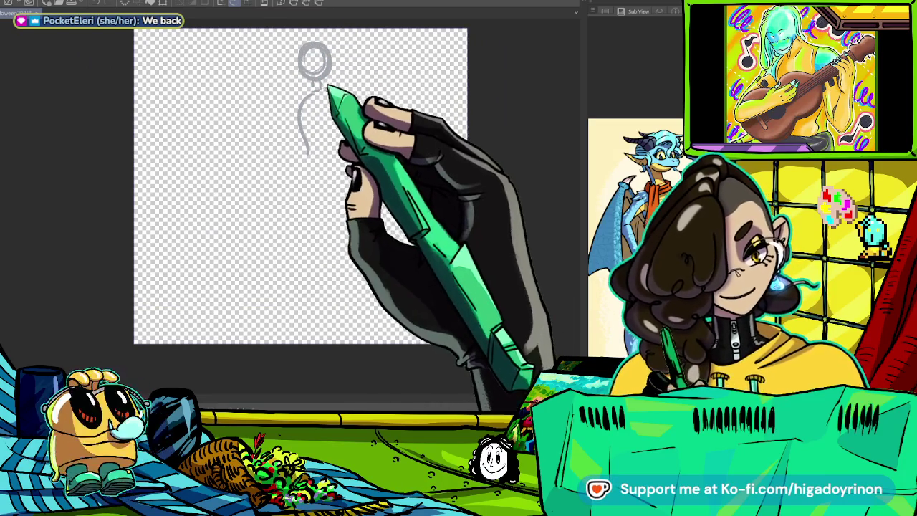
key(ctrl+z)
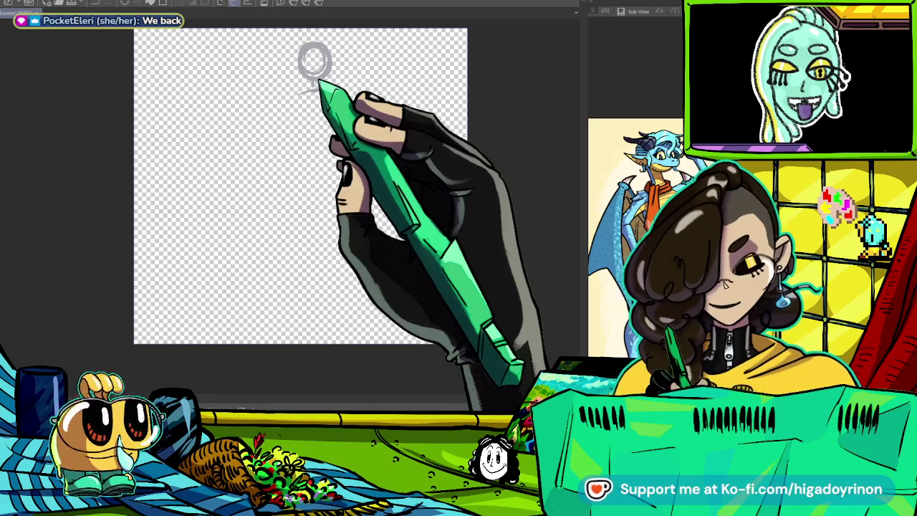
drag(315, 77, 315, 91)
drag(301, 91, 333, 91)
scroll(319, 85, up, 2)
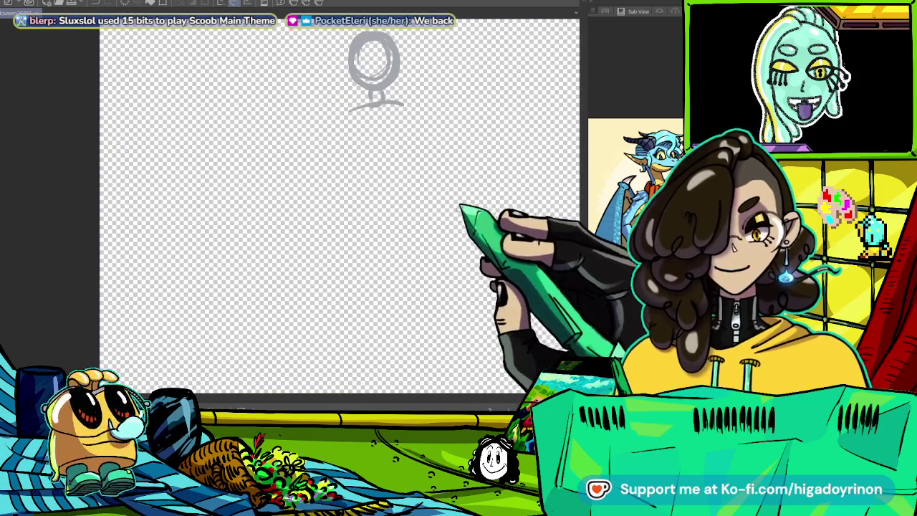
- Draw the first grey arc near the canvas top, with a vertical stroke down from it
drag(337, 110, 415, 102)
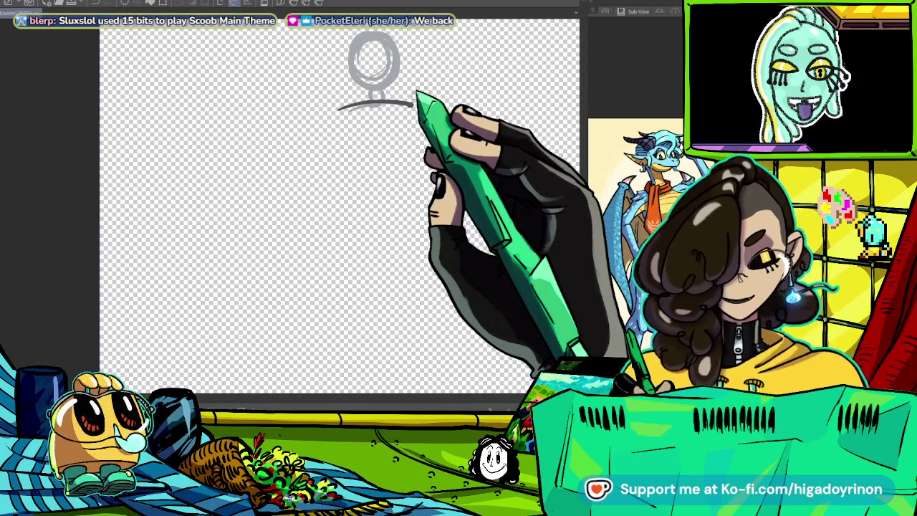
drag(398, 95, 331, 133)
drag(397, 101, 395, 149)
- Sketch the head's right side, neck curve, and both torso contours, redrawing the left side straighter
drag(402, 96, 403, 149)
drag(401, 98, 398, 148)
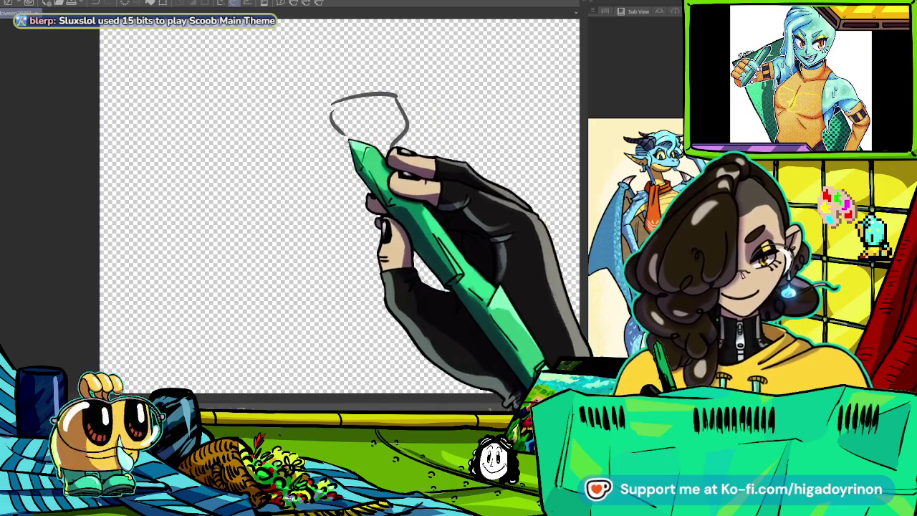
mouse_move(343, 140)
mouse_down()
mouse_move(351, 174)
mouse_move(374, 106)
mouse_up()
drag(361, 124, 354, 140)
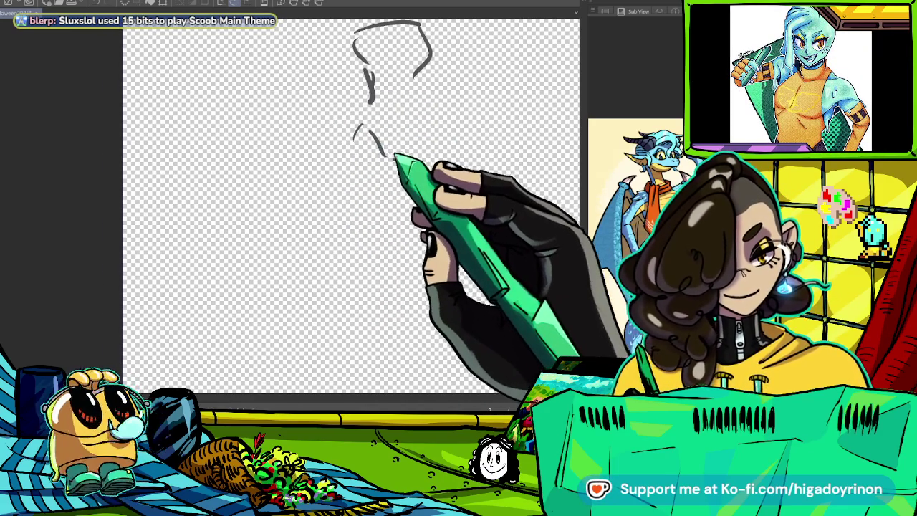
drag(418, 72, 393, 159)
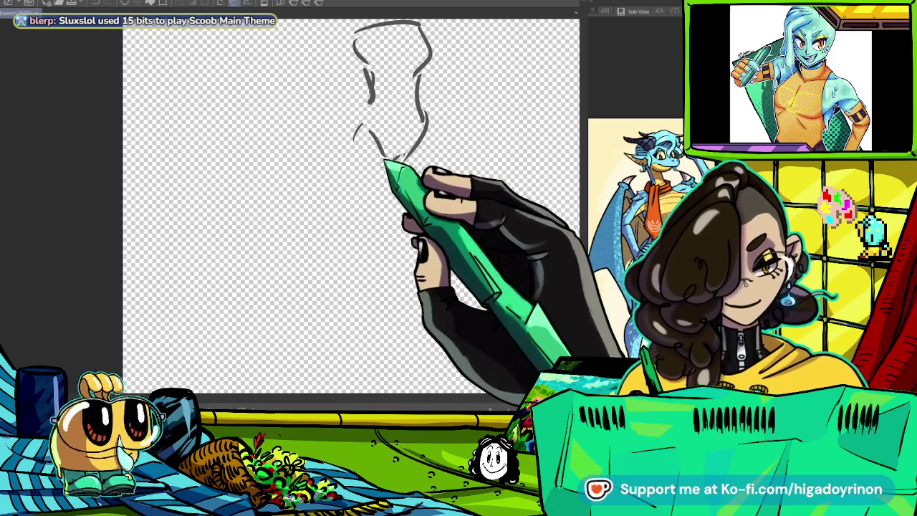
drag(358, 127, 358, 247)
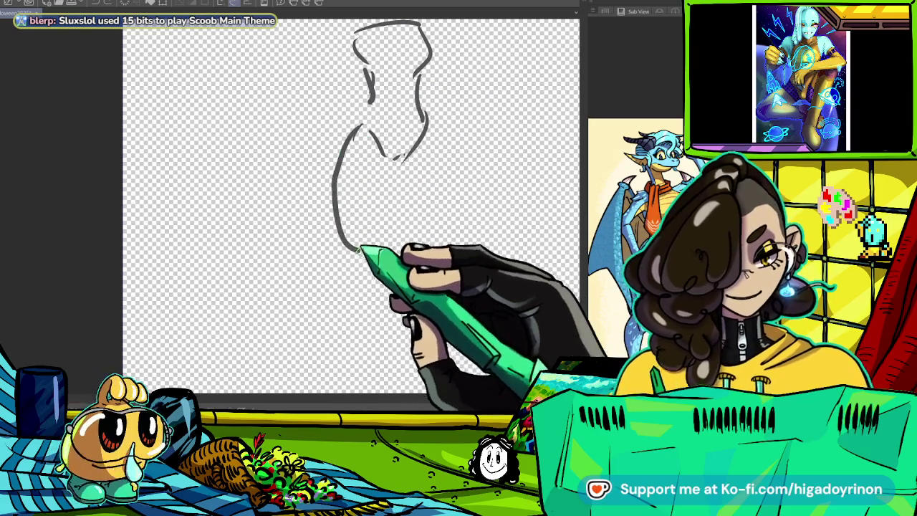
key(ctrl+z)
drag(358, 129, 351, 256)
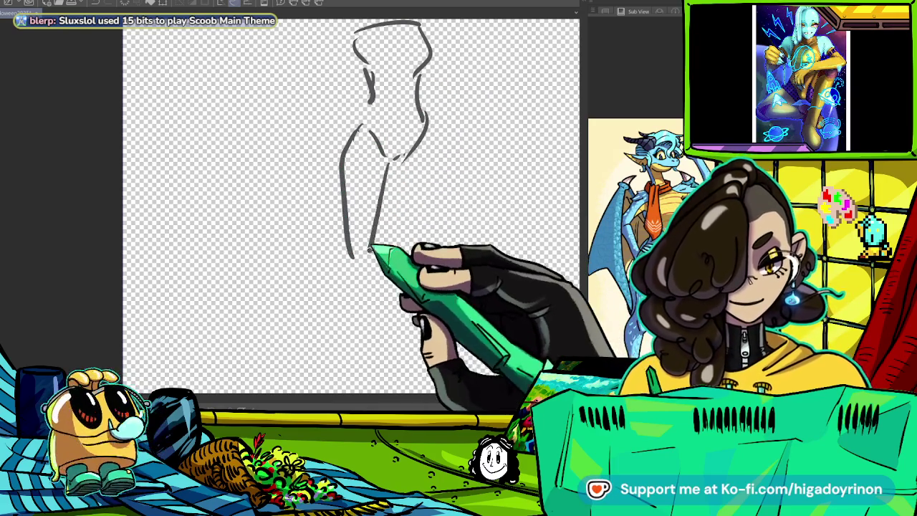
- Rough in the right hip and both leg lines, redrawing them until the left leg reaches its foot
drag(423, 115, 433, 150)
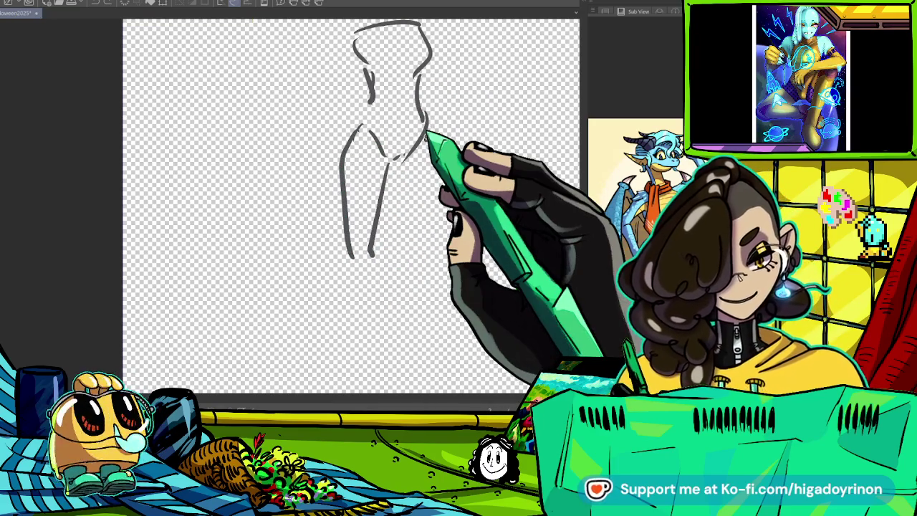
drag(434, 172, 437, 254)
key(ctrl+z)
drag(428, 150, 427, 243)
mouse_move(391, 163)
mouse_down()
mouse_move(407, 247)
mouse_move(457, 173)
mouse_up()
drag(401, 181, 366, 301)
key(ctrl+z)
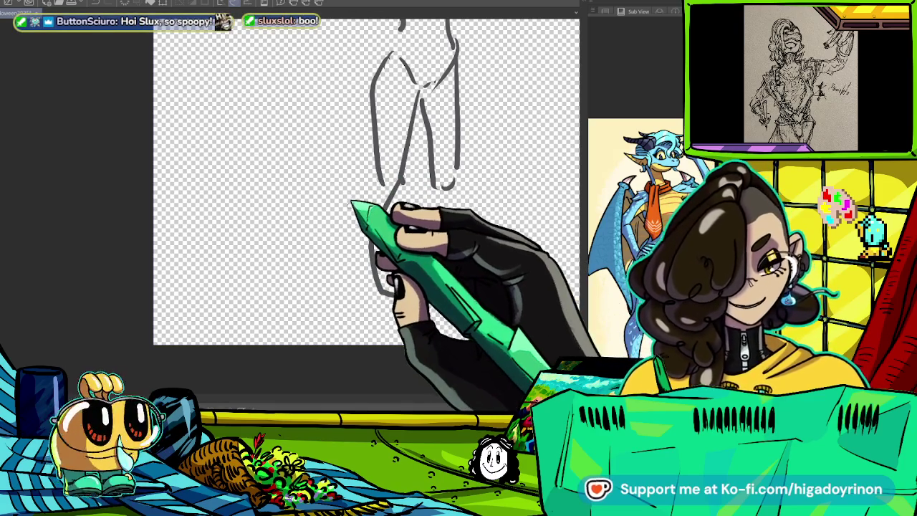
mouse_move(382, 180)
mouse_down()
mouse_move(349, 231)
mouse_move(383, 294)
mouse_up()
key(ctrl+z)
mouse_move(380, 176)
mouse_down()
mouse_move(366, 290)
mouse_move(401, 315)
mouse_up()
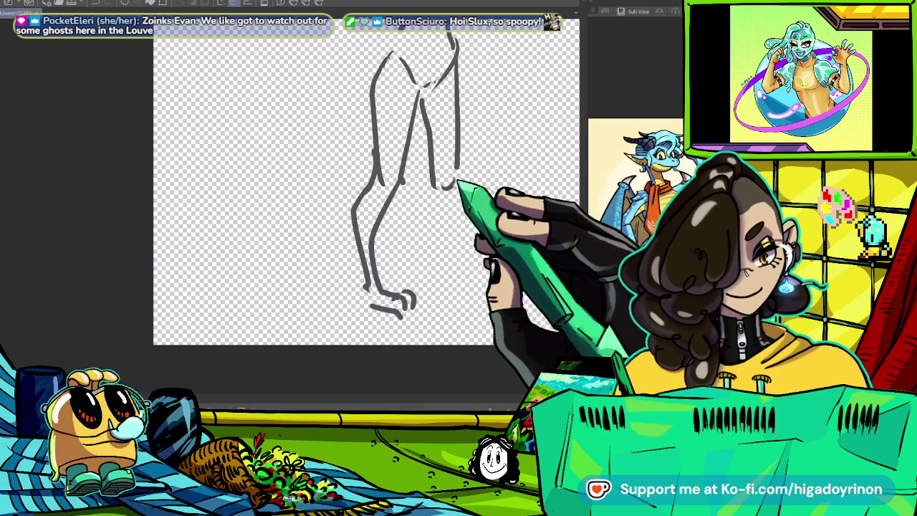
- Extend the right leg down to a clawed right foot
drag(453, 175, 447, 286)
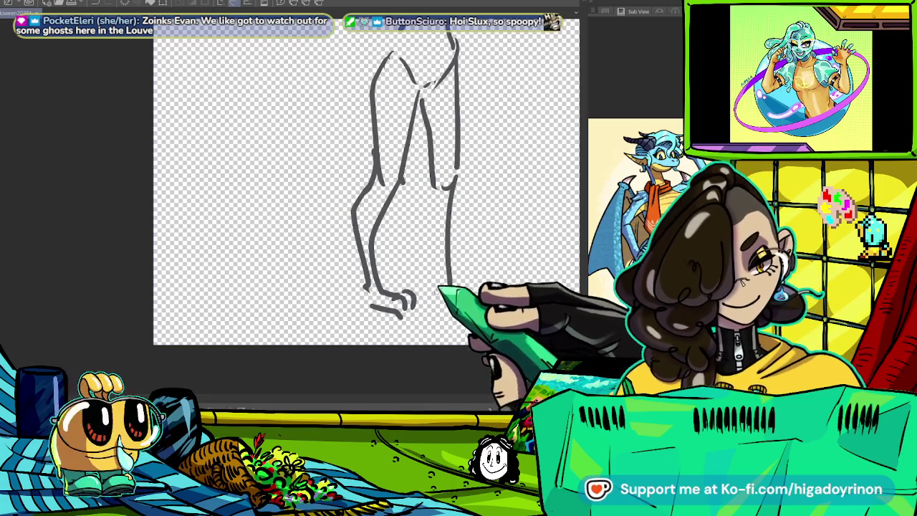
mouse_move(419, 268)
mouse_down()
mouse_move(438, 290)
mouse_move(473, 294)
mouse_up()
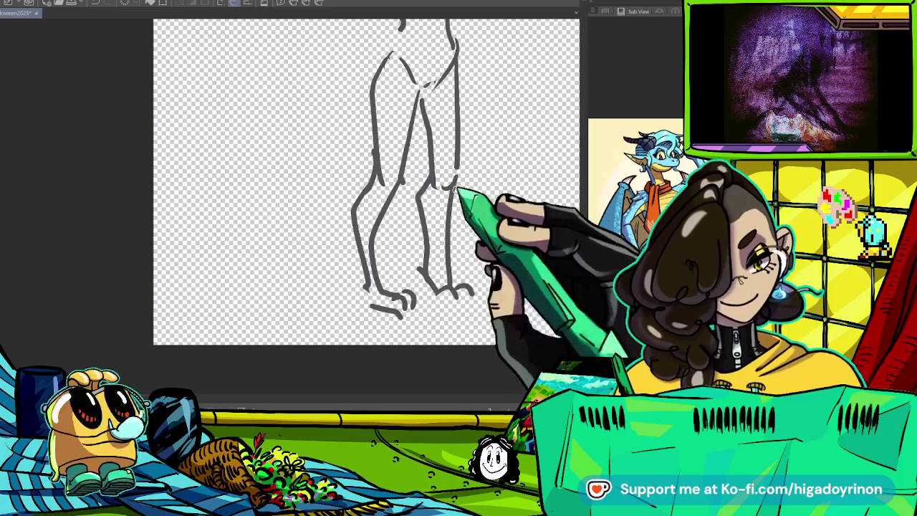
drag(457, 180, 452, 283)
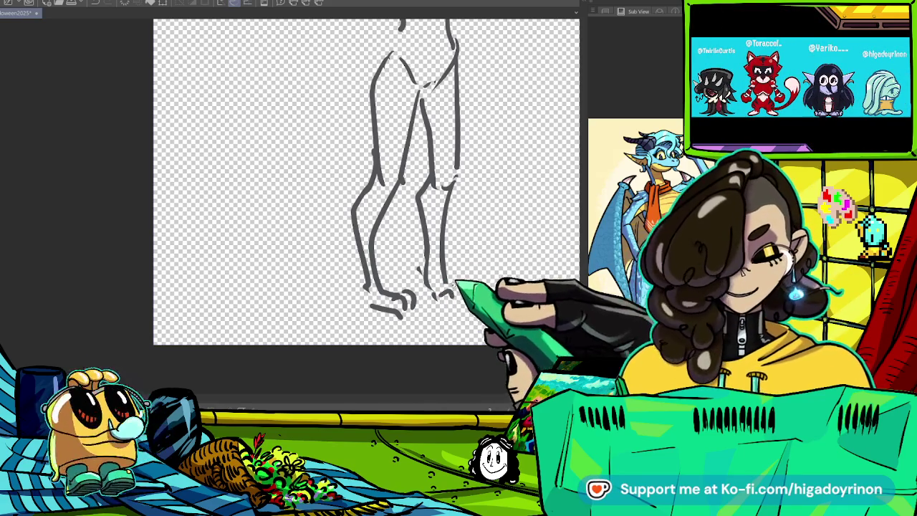
scroll(366, 187, up, 1)
- Sketch the cloak lines falling from the left of the head down past the torso
scroll(366, 187, up, 1)
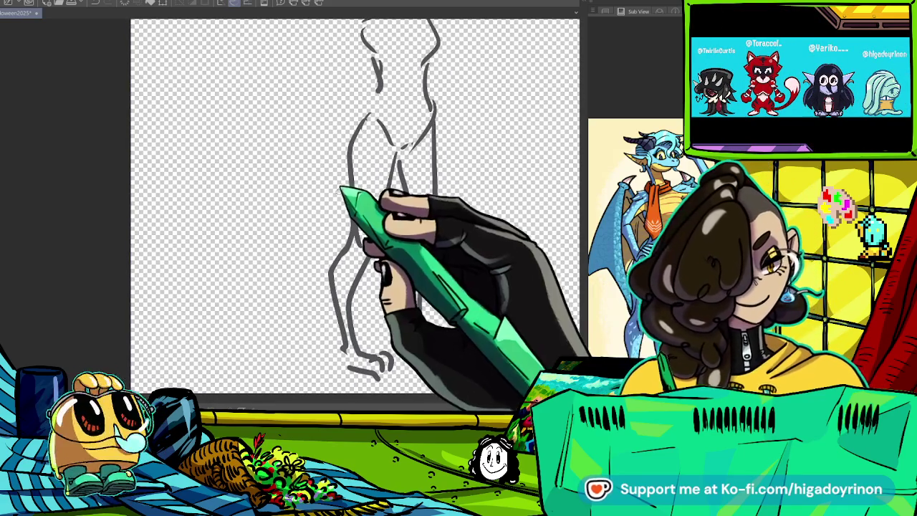
drag(400, 303, 375, 340)
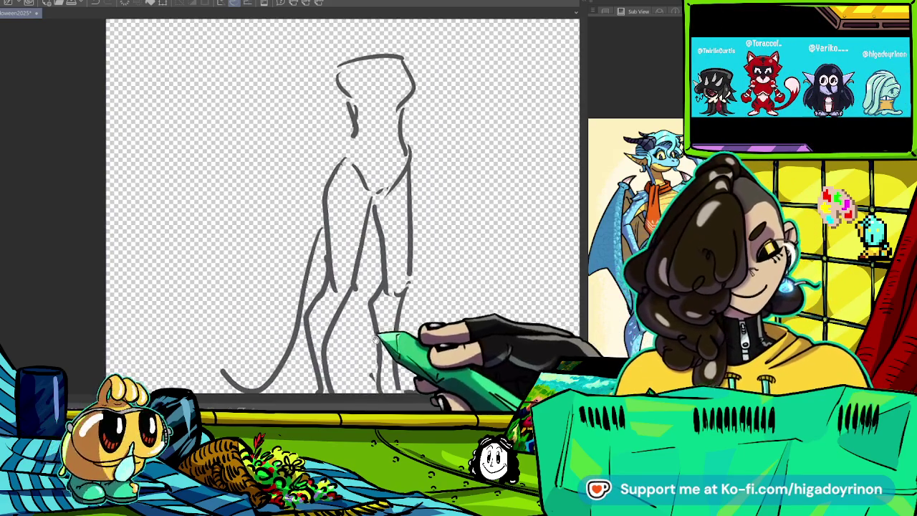
drag(341, 48, 301, 129)
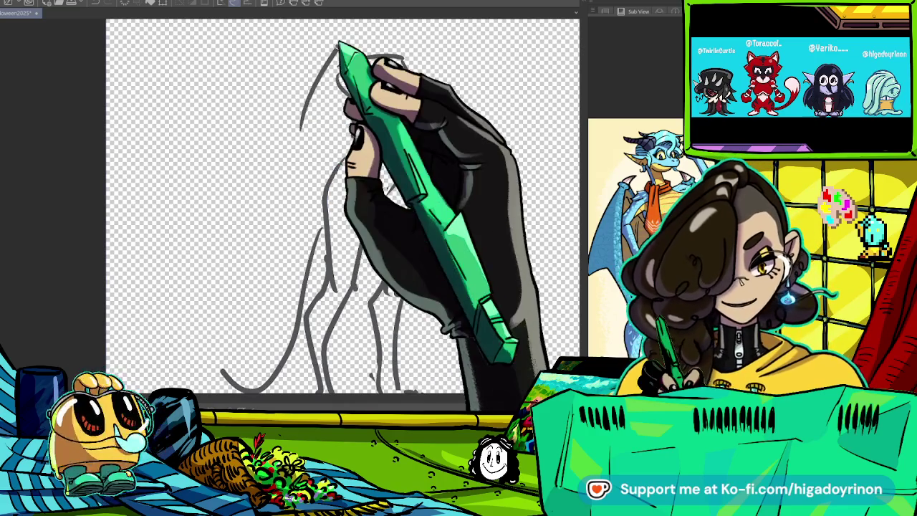
drag(346, 56, 390, 179)
drag(300, 133, 347, 219)
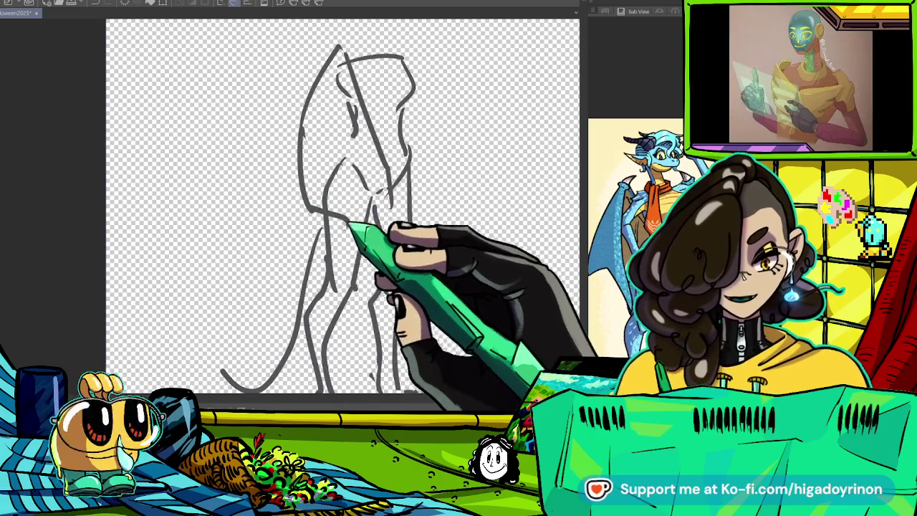
- Sketch the head outline and add a pointed hood tip to it
mouse_move(405, 68)
mouse_down()
mouse_move(403, 184)
mouse_move(405, 71)
mouse_up()
drag(358, 322, 393, 267)
mouse_move(359, 108)
mouse_down()
mouse_move(359, 215)
mouse_move(229, 377)
mouse_move(344, 229)
mouse_up()
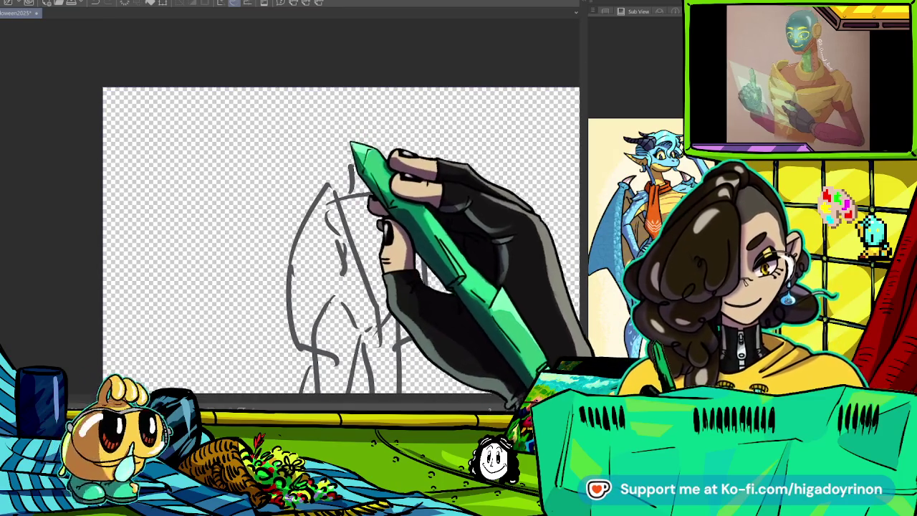
drag(342, 123, 382, 118)
drag(296, 108, 337, 128)
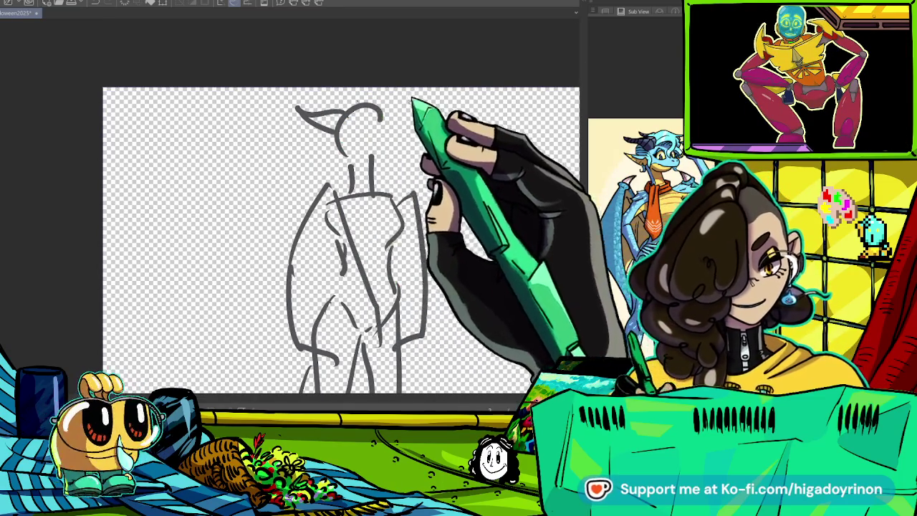
scroll(348, 125, up, 5)
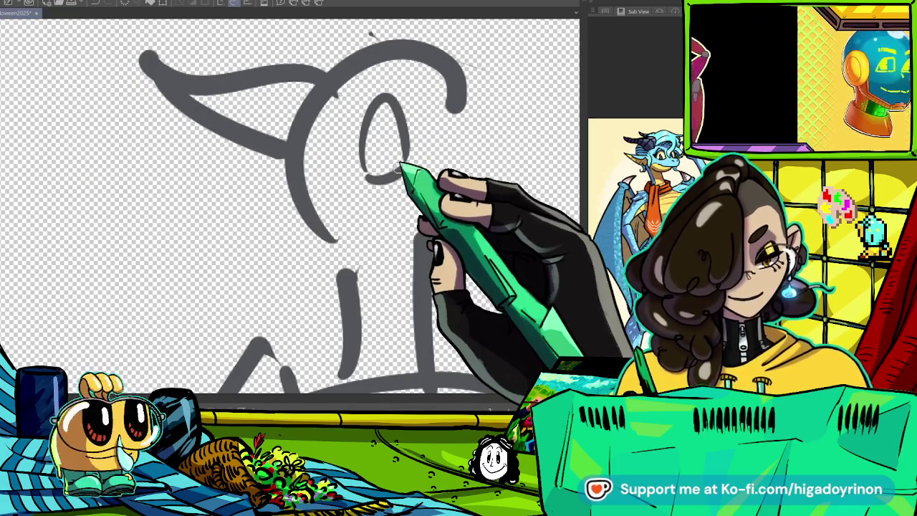
- Close the bottom of the face oval and curve the hood outline around it
drag(362, 171, 400, 167)
mouse_move(391, 215)
mouse_down()
mouse_move(378, 111)
mouse_move(425, 168)
mouse_up()
drag(337, 235, 374, 106)
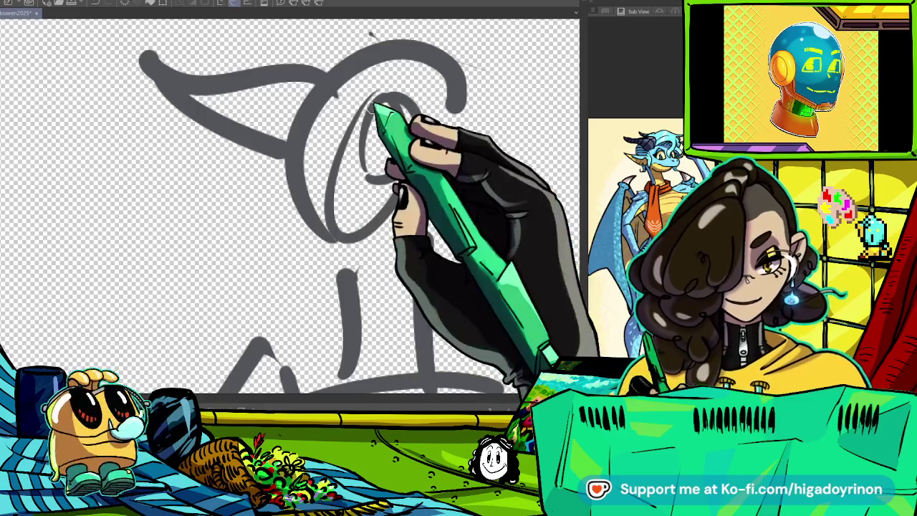
- Pan and zoom out to view the whole figure sketch
drag(473, 136, 348, 95)
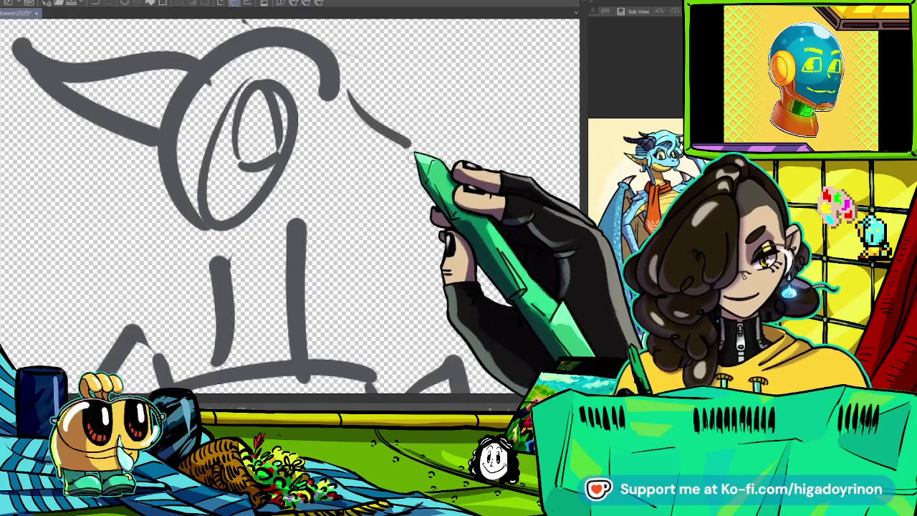
drag(470, 256, 477, 320)
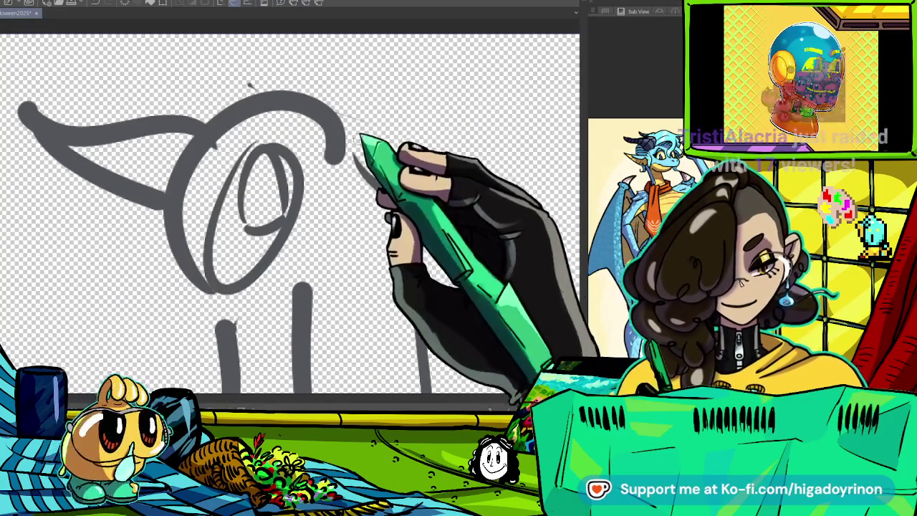
drag(380, 136, 419, 174)
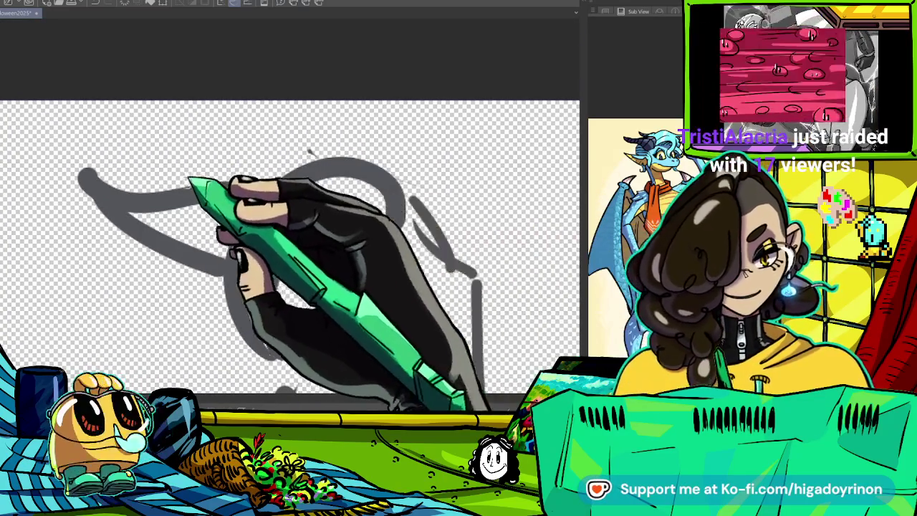
drag(194, 184, 430, 185)
key(ctrl+minus)
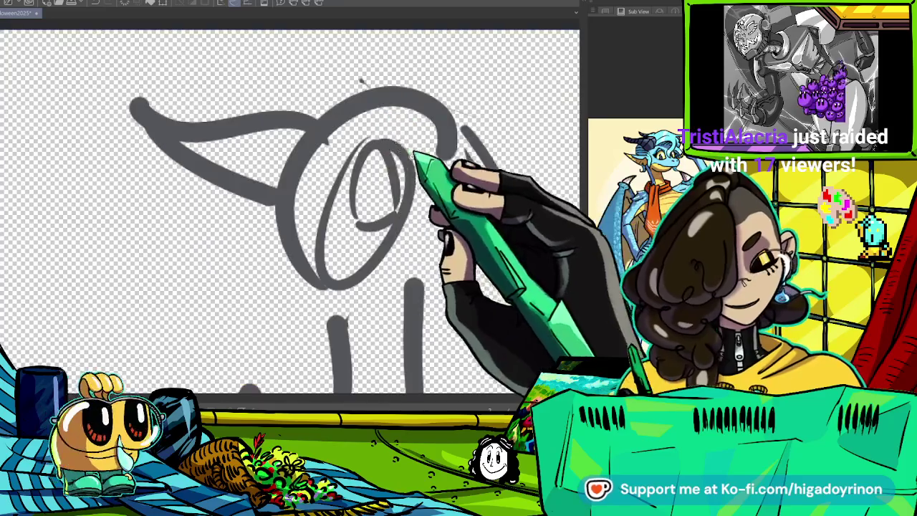
key(ctrl+minus)
drag(362, 215, 398, 172)
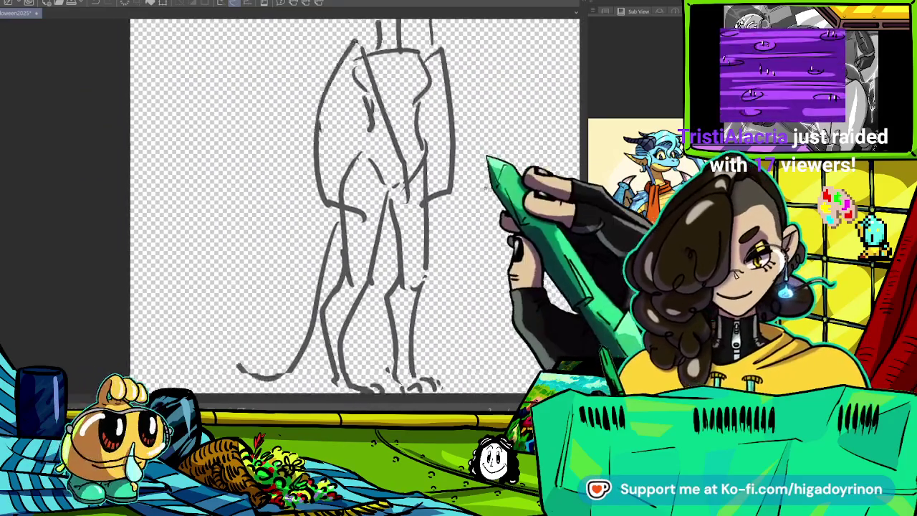
key(ctrl+minus)
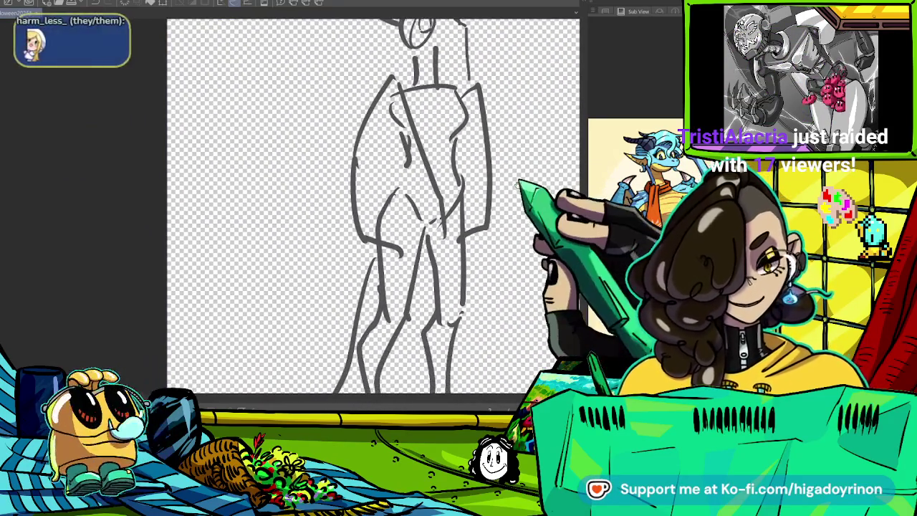
key(ctrl+minus)
key(ctrl+plus)
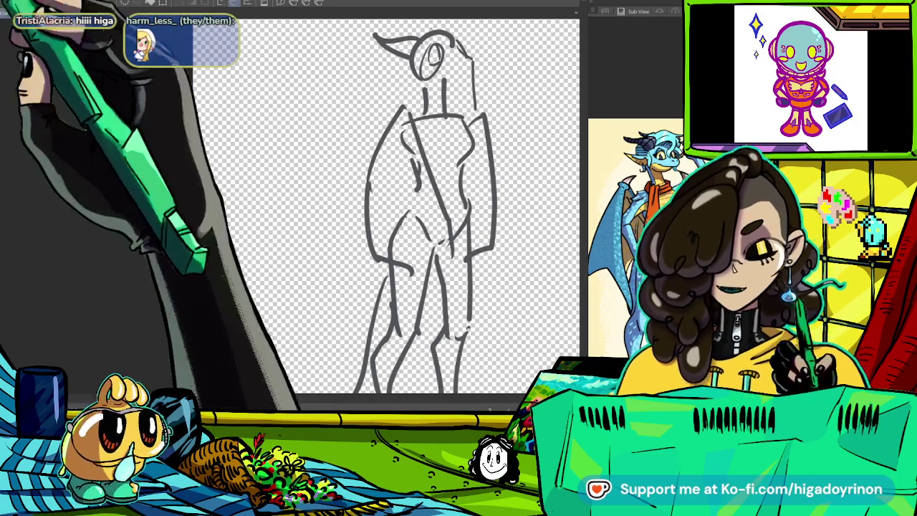
scroll(410, 215, down, 2)
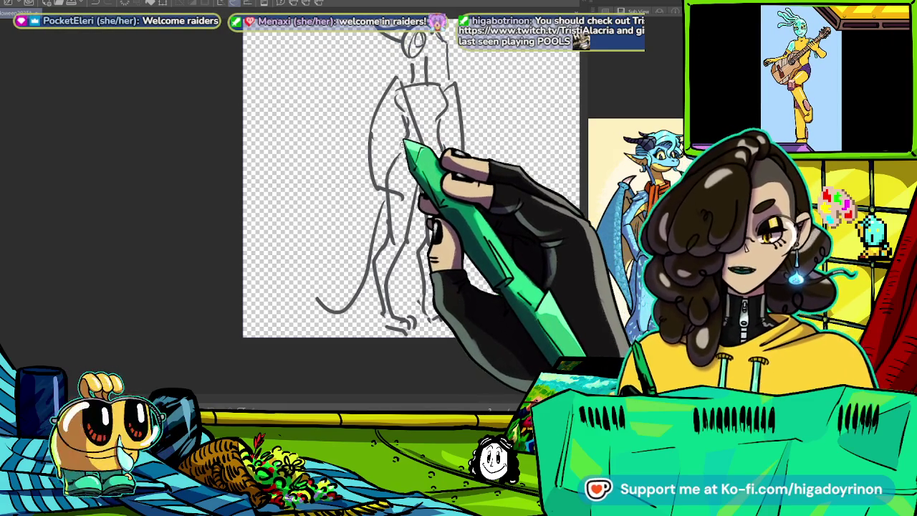
scroll(455, 305, up, 3)
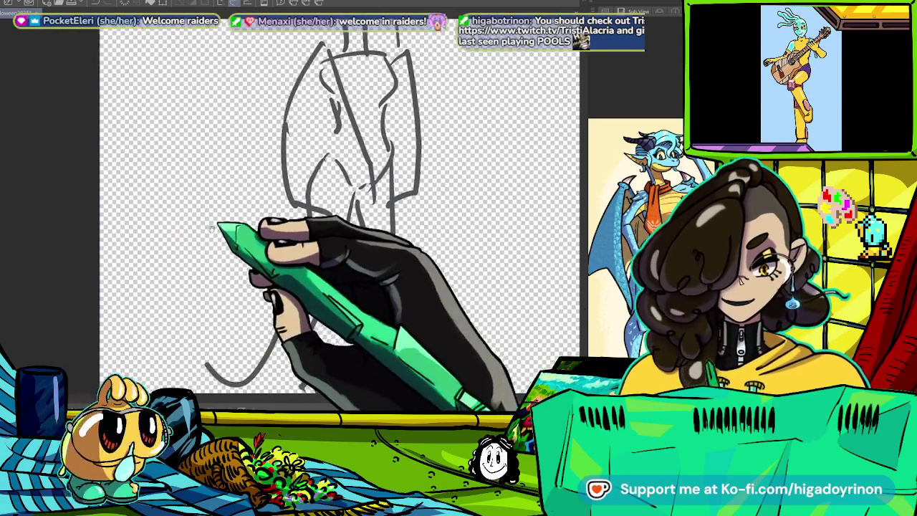
scroll(455, 305, down, 5)
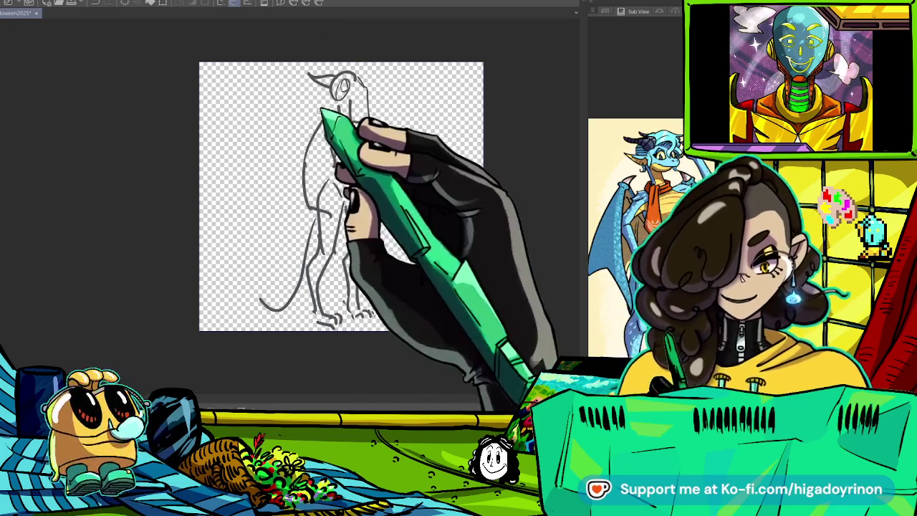
- Transform the sketch with Ctrl+T, scaling it slightly smaller and shifting it, then commit
scroll(334, 126, up, 2)
scroll(330, 126, down, 1)
scroll(346, 213, down, 2)
key(ctrl+t)
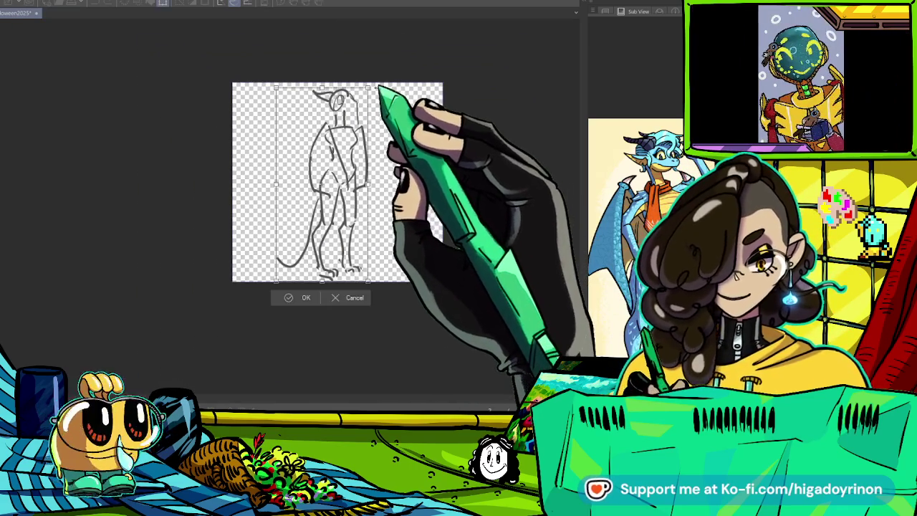
drag(360, 126, 368, 127)
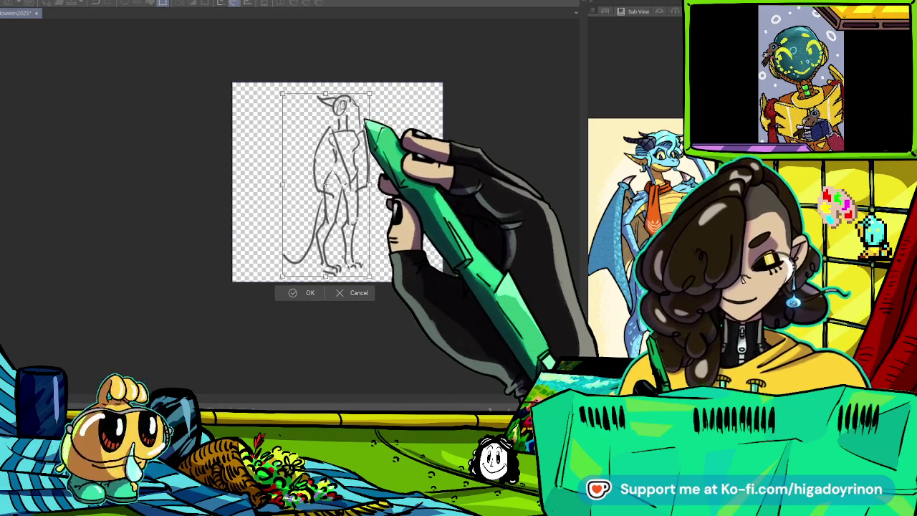
key(Return)
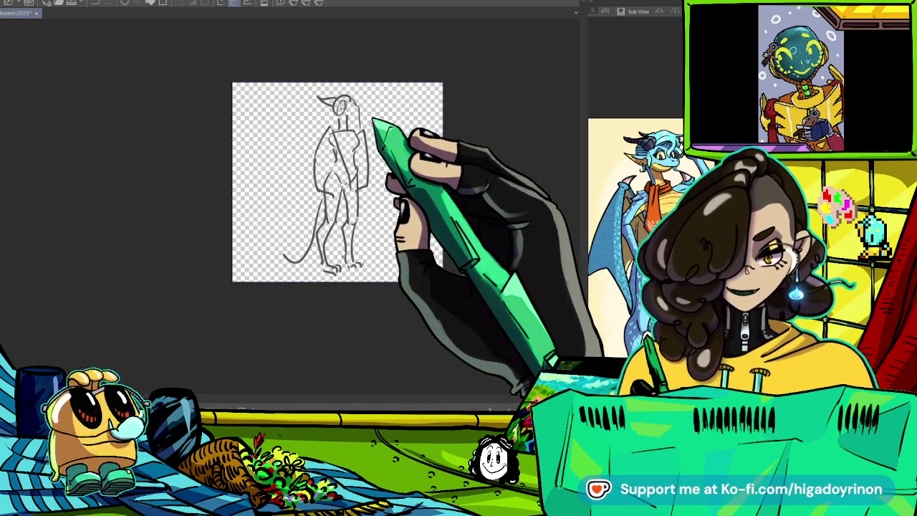
scroll(355, 86, up, 1)
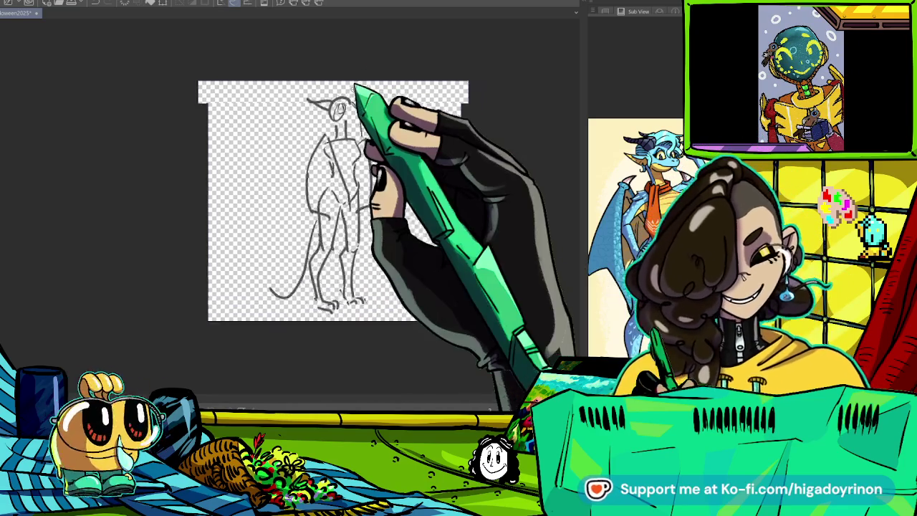
scroll(365, 84, up, 2)
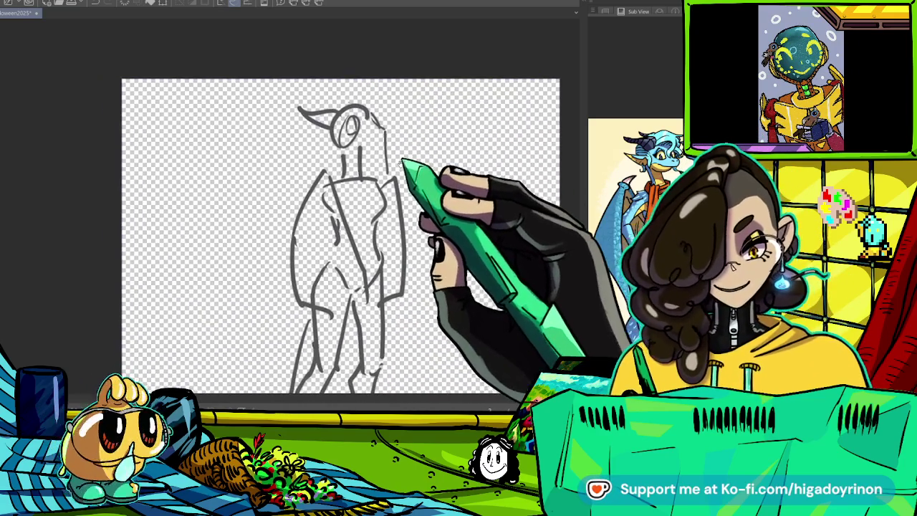
- Draw the tail curve at the figure's lower left
drag(402, 161, 426, 126)
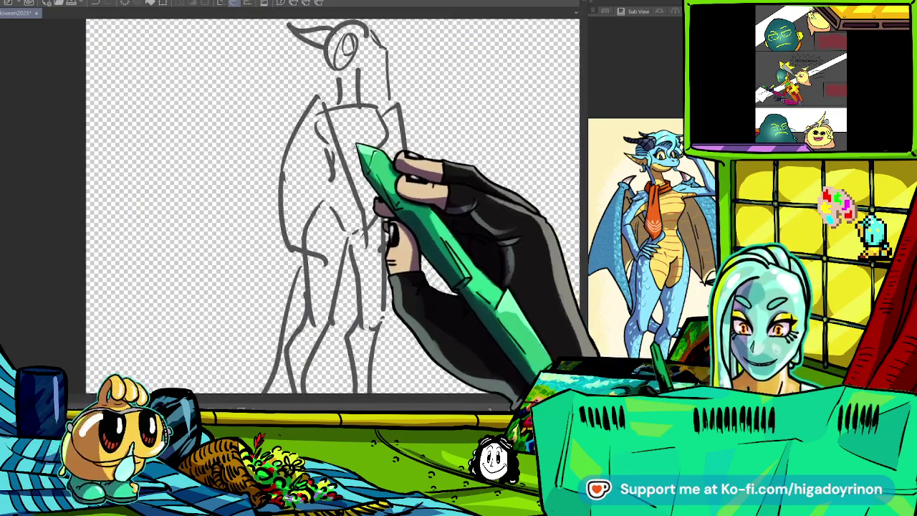
drag(324, 267, 247, 333)
key(ctrl+plus)
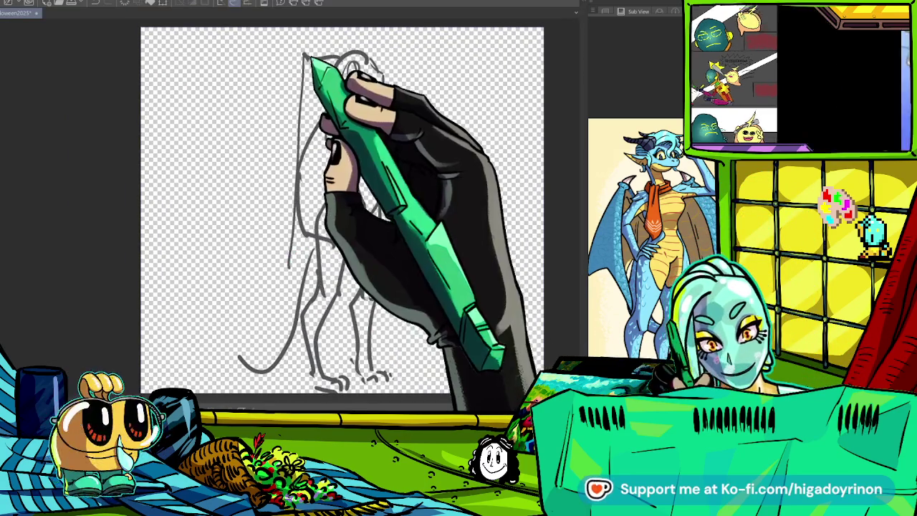
key(ctrl+plus)
key(ctrl+plus)
- Redraw the head with its eye, neck lines, right cloak contour, and torso and hip strokes
mouse_move(287, 93)
mouse_down()
mouse_move(420, 86)
mouse_move(303, 86)
mouse_move(282, 104)
mouse_move(315, 150)
mouse_up()
drag(380, 96, 377, 100)
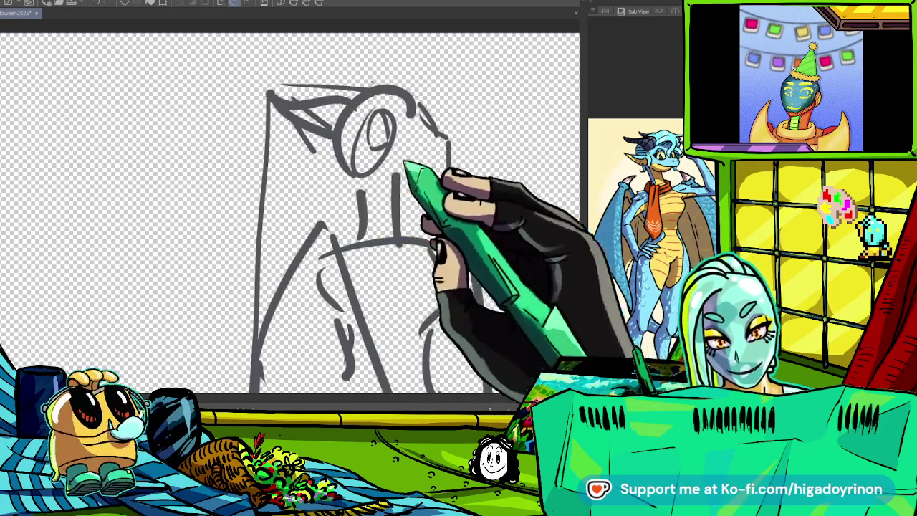
drag(395, 176, 394, 233)
drag(430, 107, 453, 146)
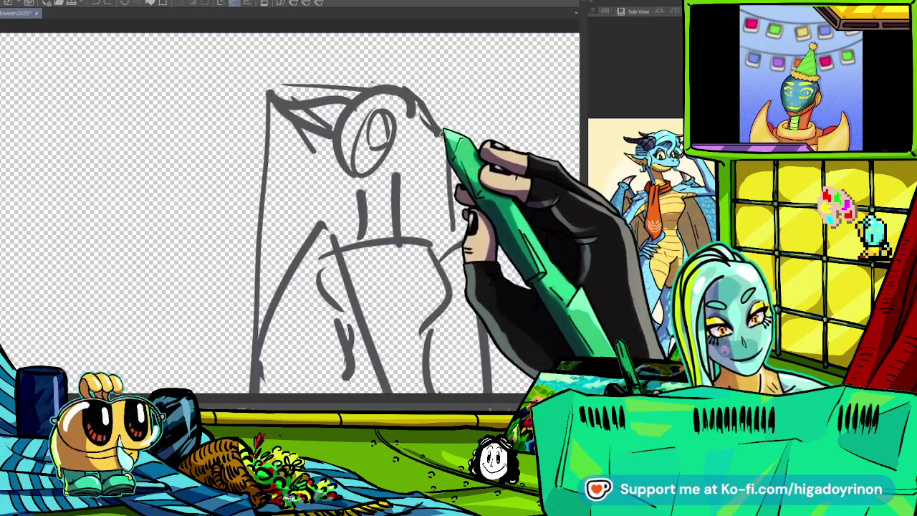
scroll(445, 165, down, 3)
scroll(388, 172, down, 4)
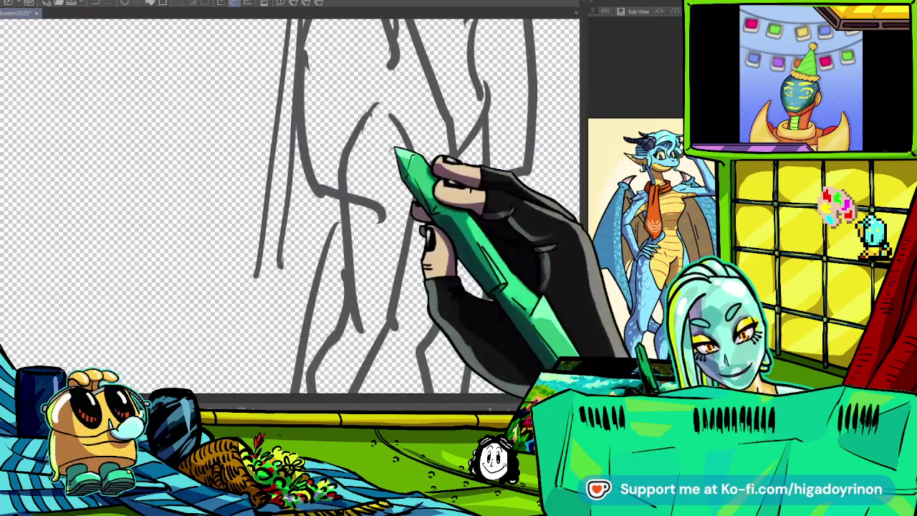
drag(389, 160, 350, 247)
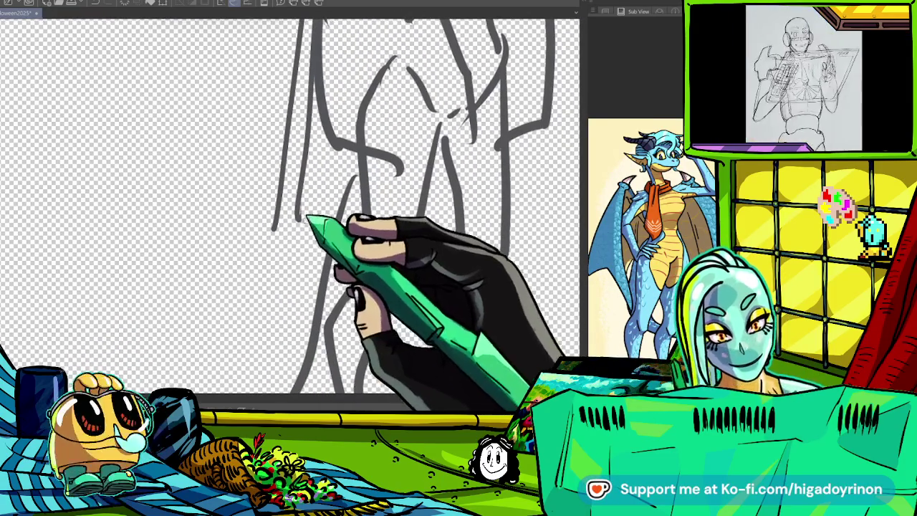
mouse_move(307, 220)
mouse_down()
mouse_move(409, 256)
mouse_move(497, 262)
mouse_up()
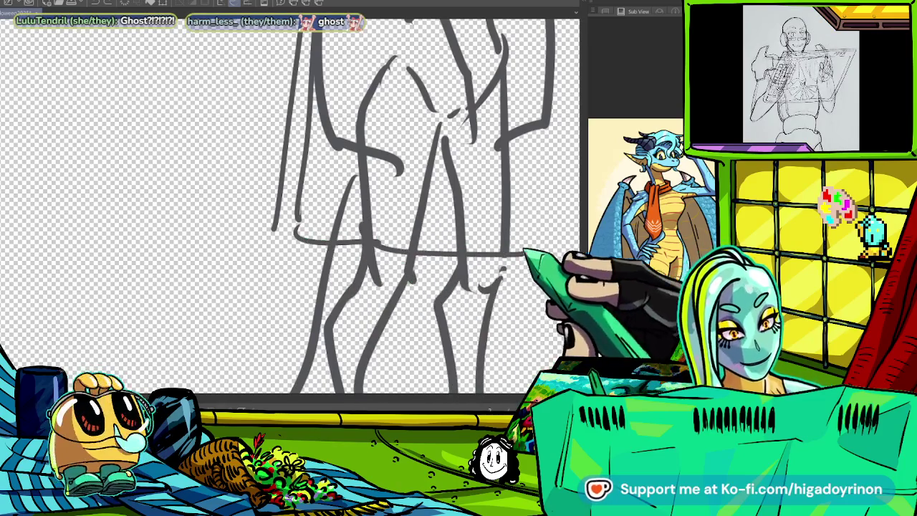
- Complete the tail outline and its lower edge, plus a long curved leg stroke
key(ctrl+minus)
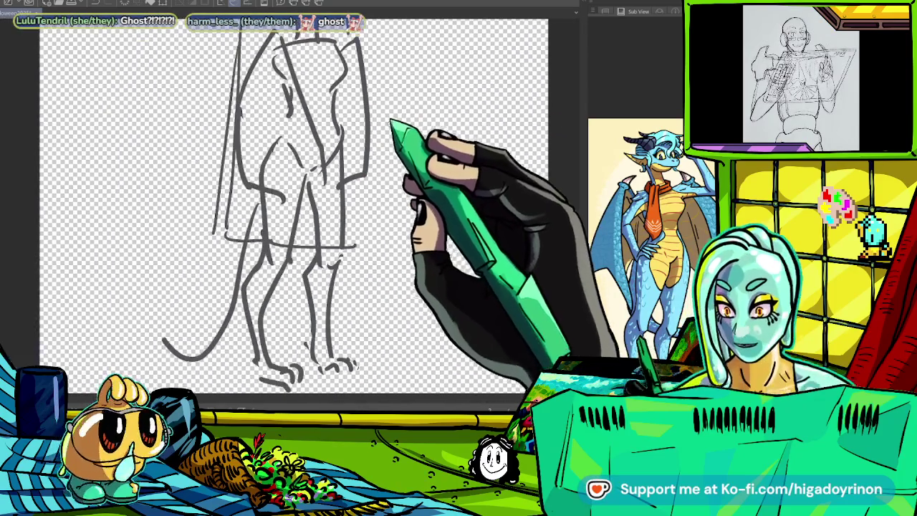
key(ctrl+minus)
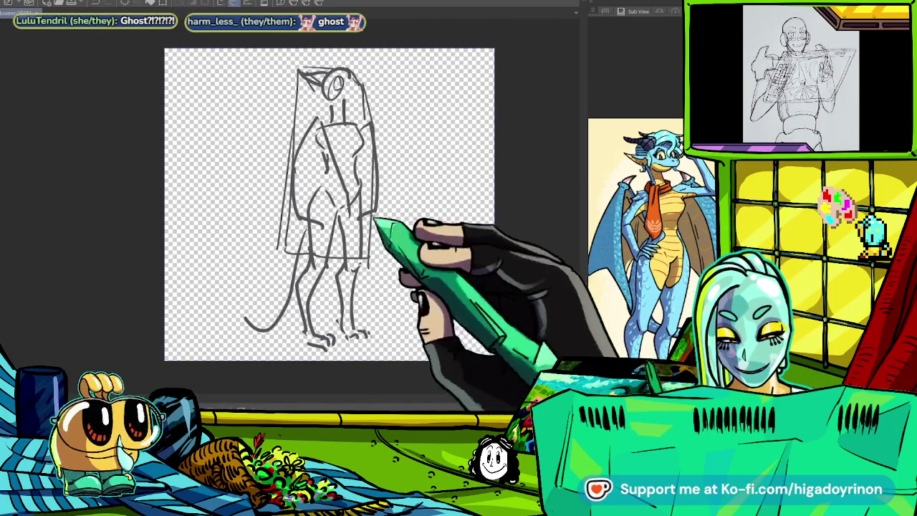
key(ctrl+plus)
key(ctrl+plus)
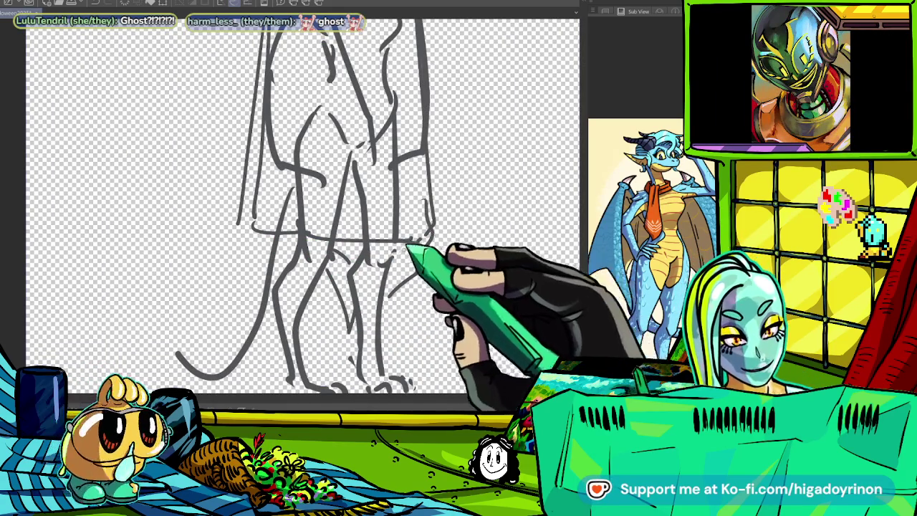
key(ctrl+minus)
key(ctrl+plus)
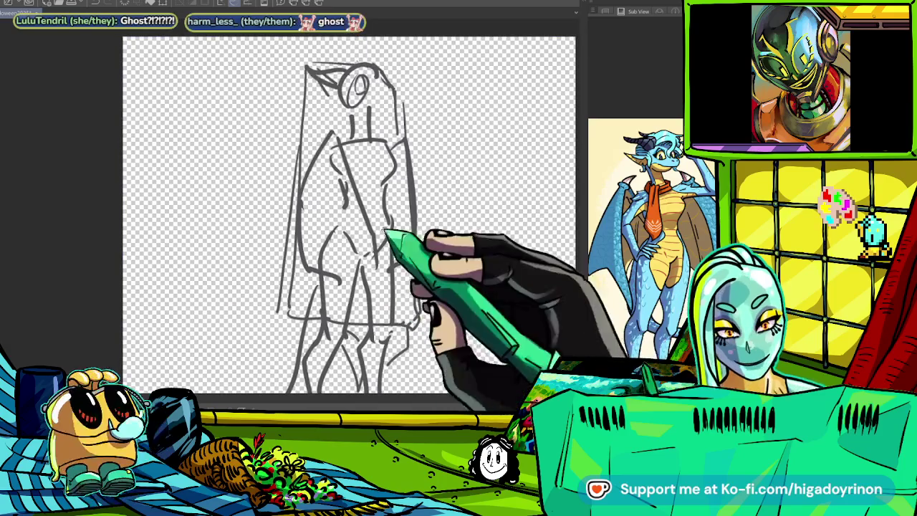
key(ctrl+plus)
key(ctrl+plus)
key(ctrl+minus)
key(ctrl+plus)
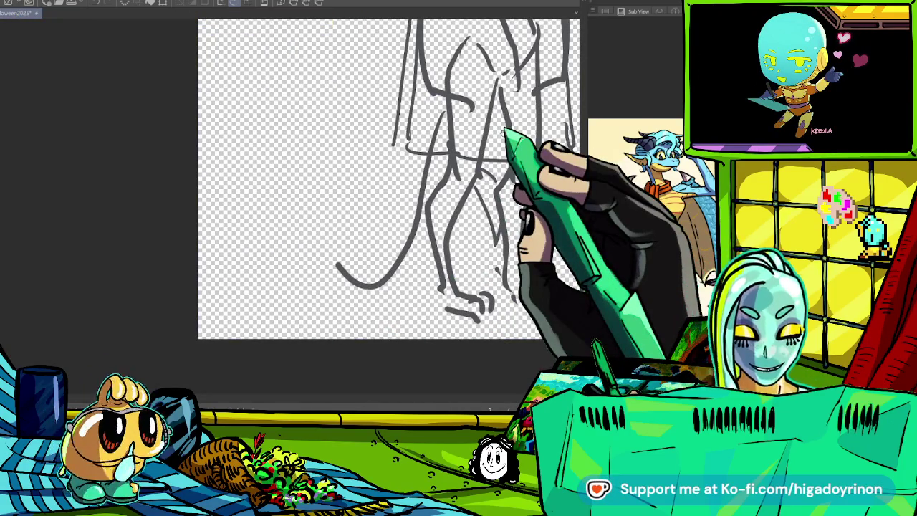
key(ctrl+plus)
key(ctrl+plus)
mouse_move(294, 237)
mouse_down()
mouse_move(287, 276)
mouse_move(458, 172)
mouse_up()
drag(488, 326, 480, 271)
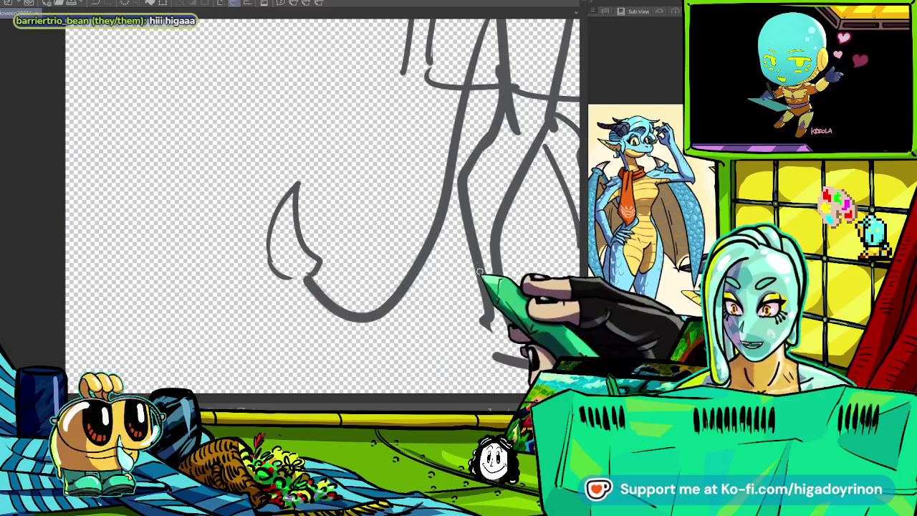
drag(295, 283, 391, 335)
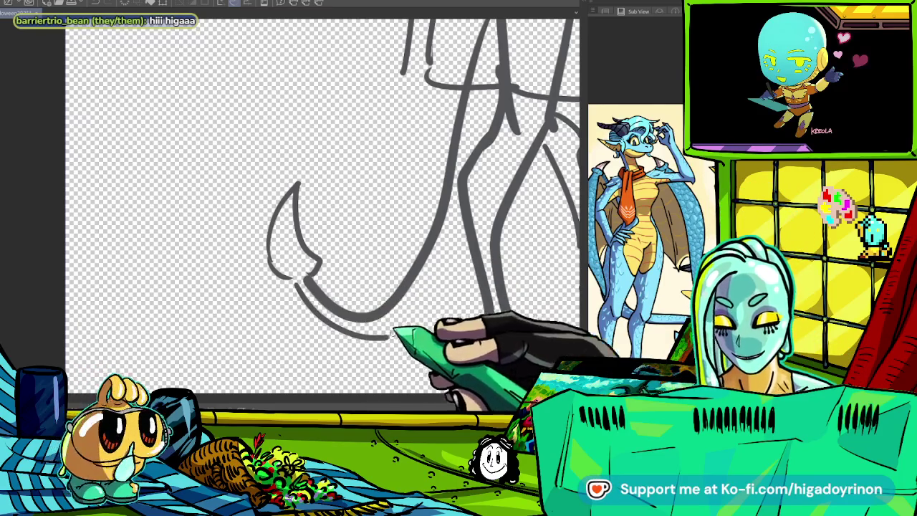
- Add a short curved stroke near the legs and zoom out to the whole sketch
key(ctrl+minus)
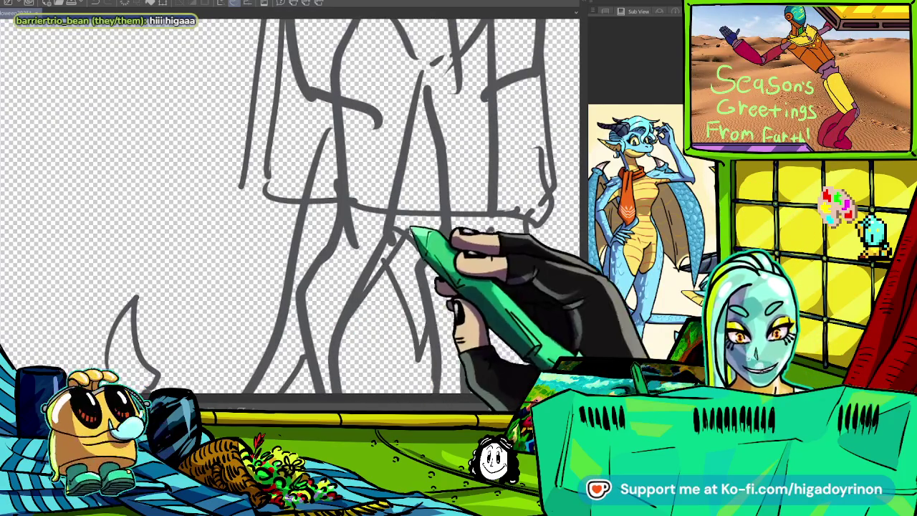
drag(480, 240, 473, 272)
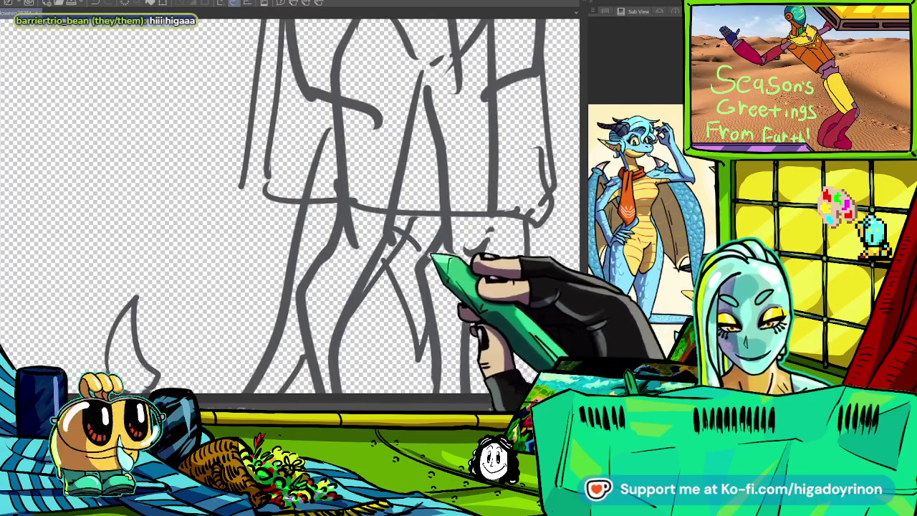
key(ctrl+minus)
key(ctrl+plus)
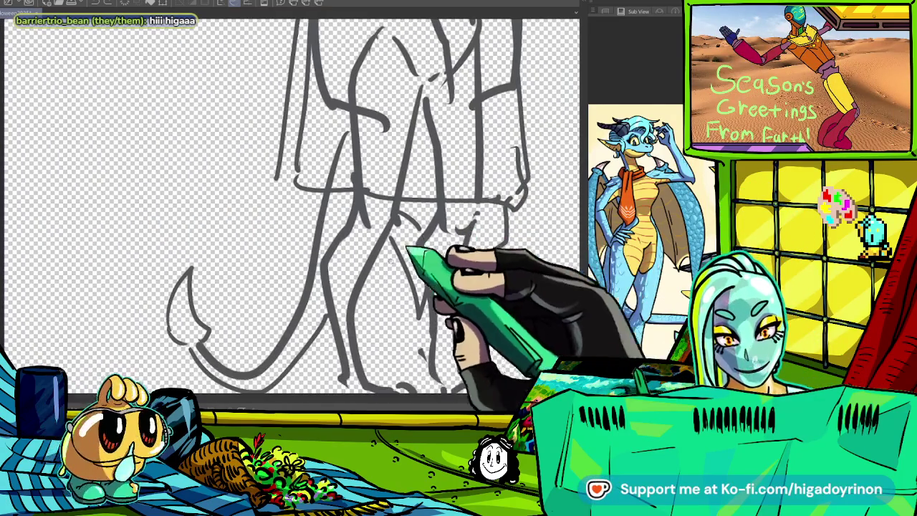
key(ctrl+minus)
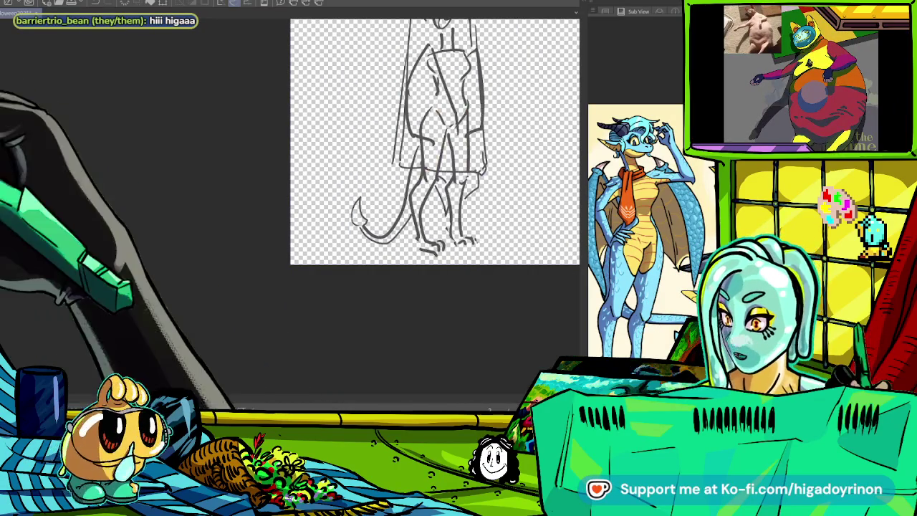
- Magnify the canvas closely around the hood and eye
key(ctrl+plus)
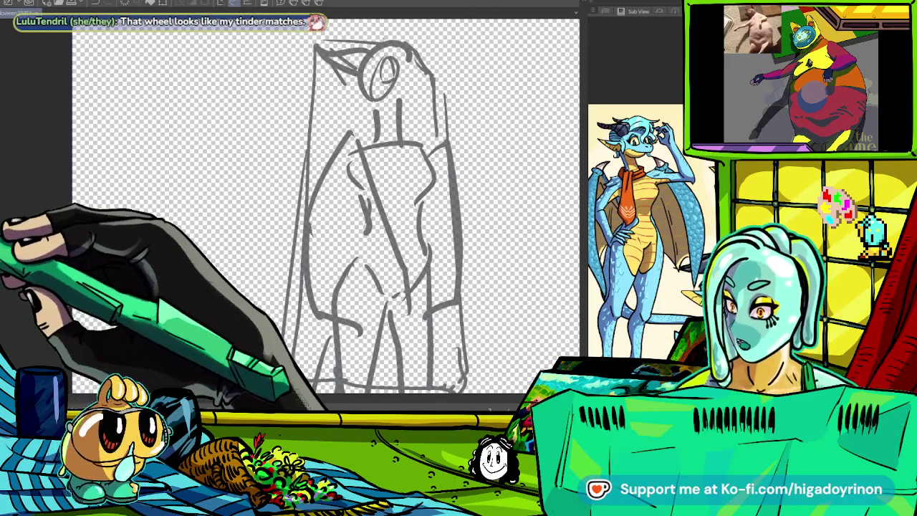
key(ctrl+plus)
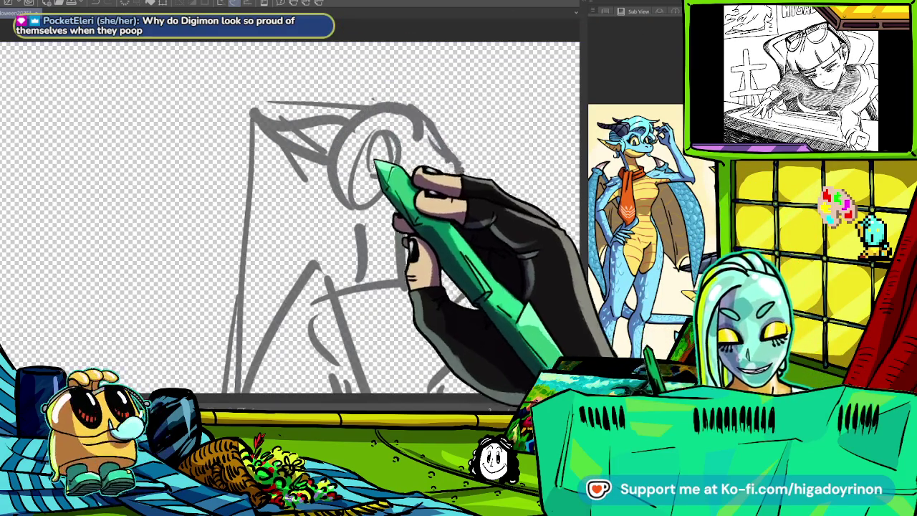
scroll(369, 130, up, 2)
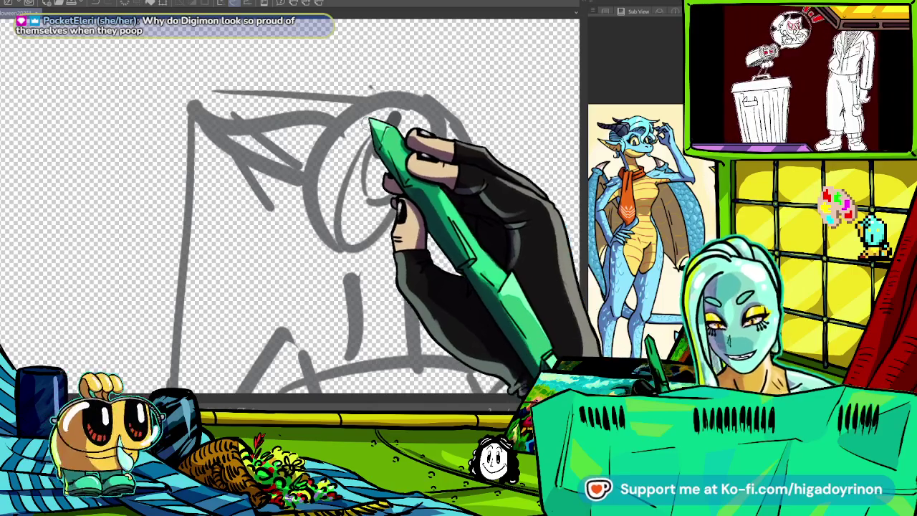
scroll(372, 133, up, 2)
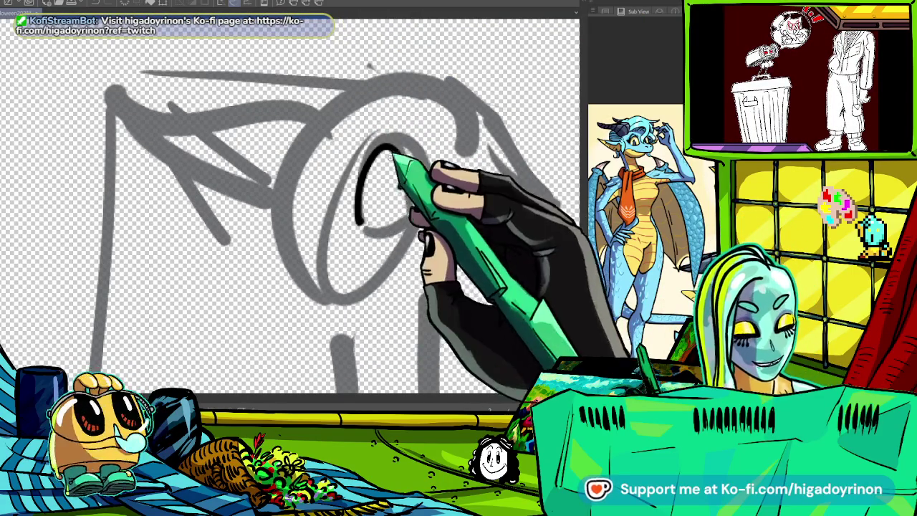
scroll(366, 175, up, 2)
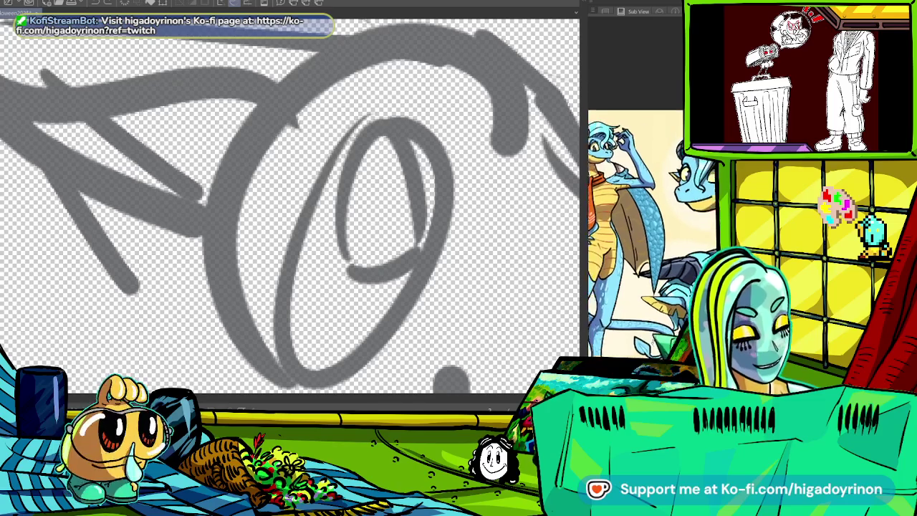
- Ink the eye in black: its pointed left edge, the curve beneath, and a surrounding ellipse
mouse_move(337, 244)
mouse_down()
mouse_move(380, 262)
mouse_move(425, 232)
mouse_up()
key(ctrl+z)
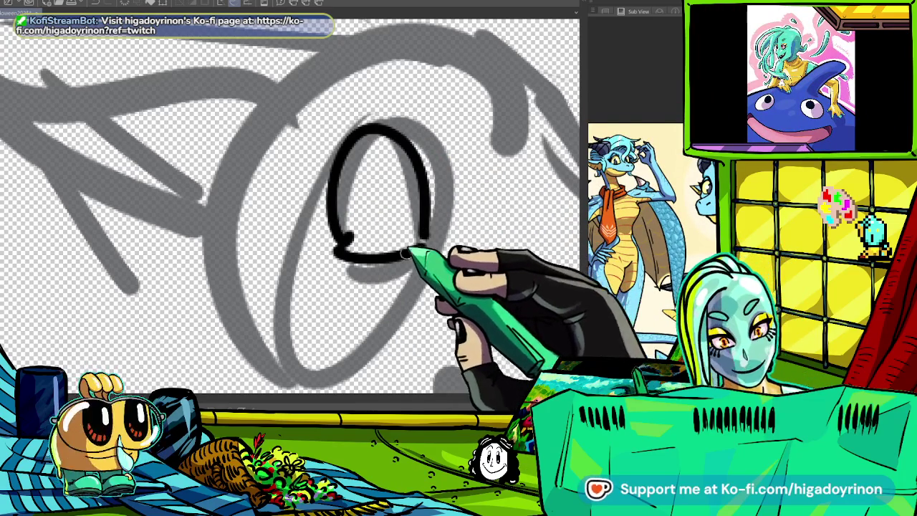
mouse_move(334, 183)
mouse_down()
mouse_move(335, 240)
mouse_move(305, 212)
mouse_up()
drag(354, 269, 423, 247)
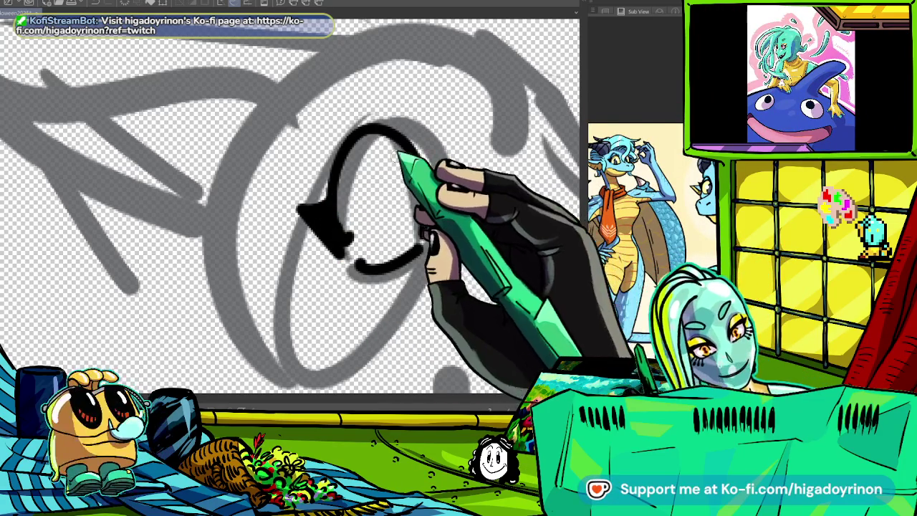
drag(393, 187, 418, 203)
drag(423, 140, 430, 244)
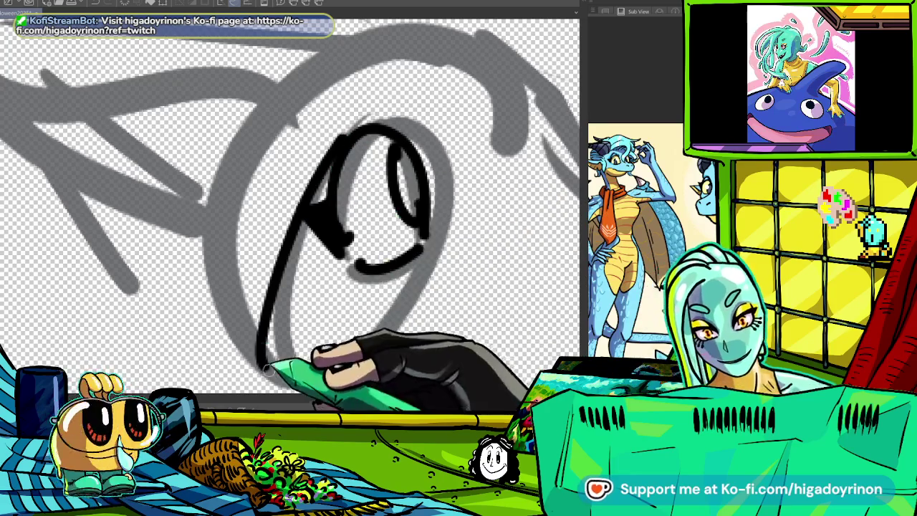
key(ctrl+minus)
key(ctrl+plus)
- Tilt the canvas and ink a long black line along the hood's top edge
scroll(355, 251, up, 1)
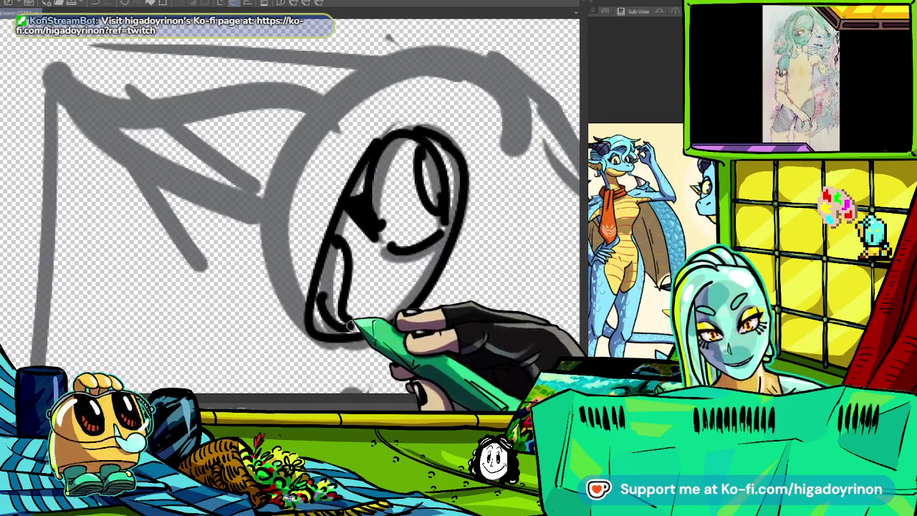
scroll(291, 215, up, 2)
scroll(327, 224, down, 3)
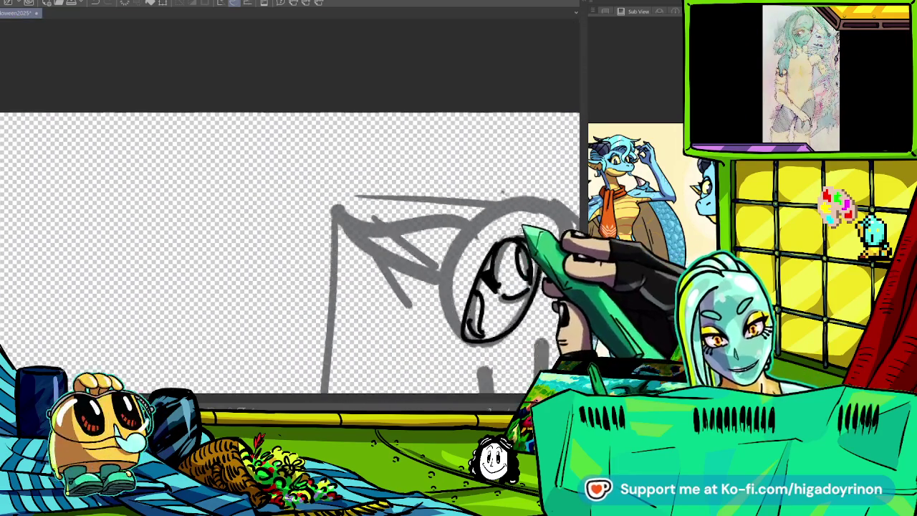
drag(420, 184, 461, 92)
scroll(335, 202, up, 3)
scroll(333, 202, down, 2)
drag(246, 215, 511, 141)
scroll(353, 212, up, 3)
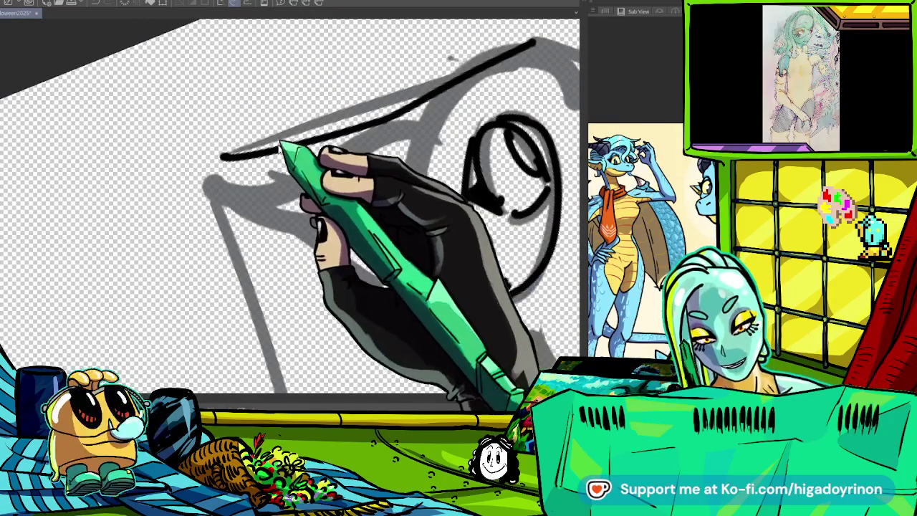
scroll(281, 147, up, 2)
scroll(506, 98, down, 2)
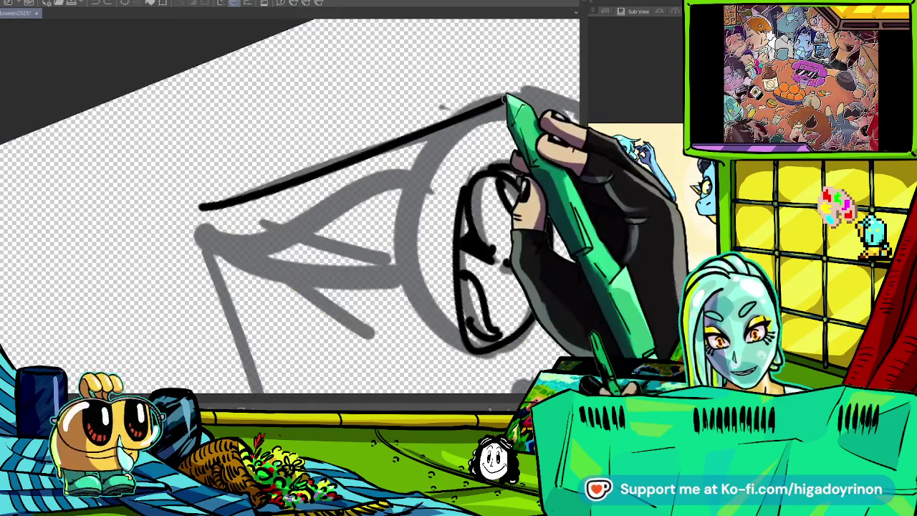
- Ink the hood's left side and a long line across its brim
drag(201, 207, 215, 308)
drag(218, 228, 366, 257)
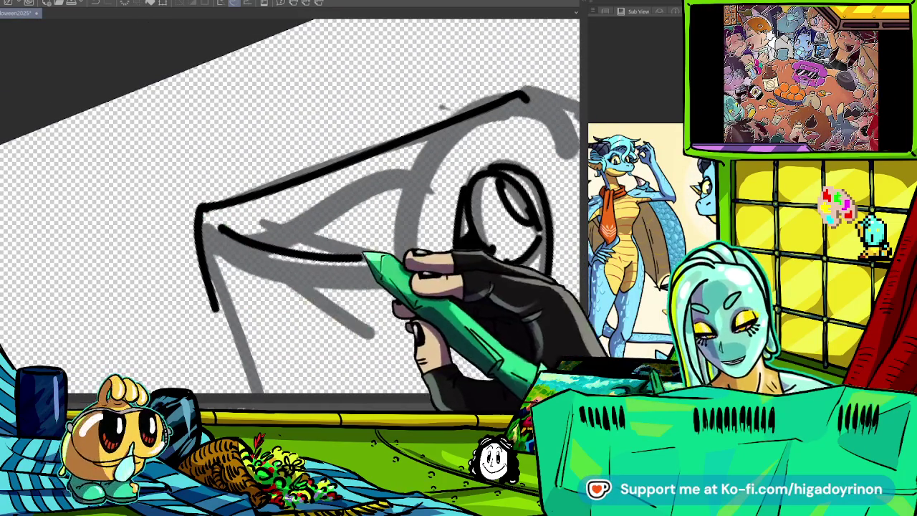
key(ctrl+z)
drag(233, 218, 423, 190)
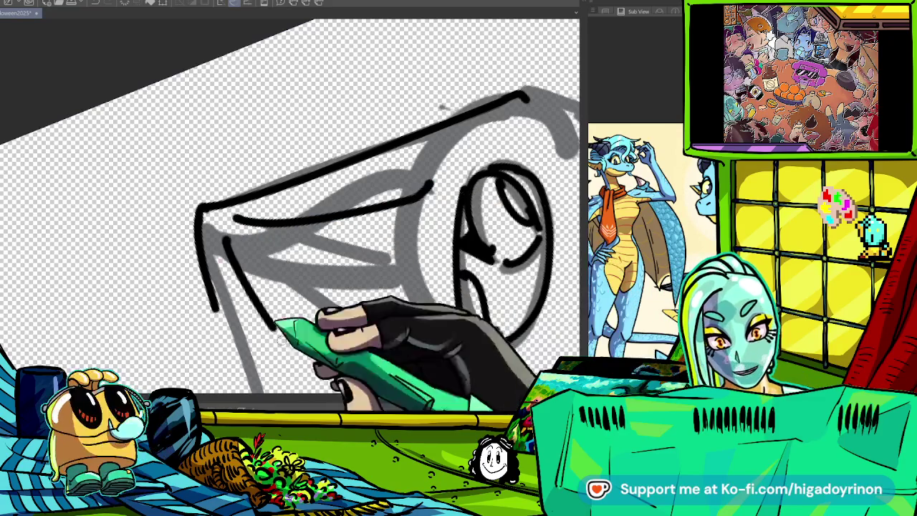
scroll(282, 339, down, 2)
scroll(412, 155, up, 3)
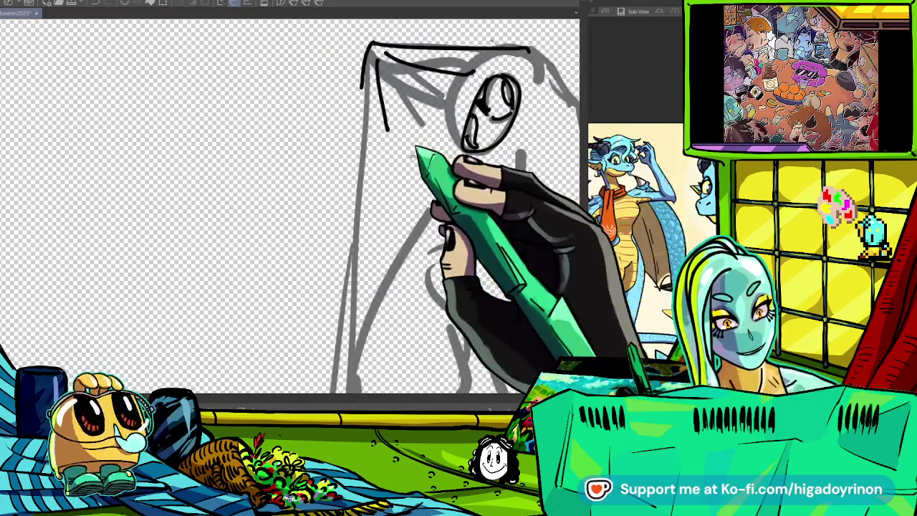
- Ink a short hook at the hood's right edge
drag(414, 153, 403, 83)
drag(501, 165, 276, 246)
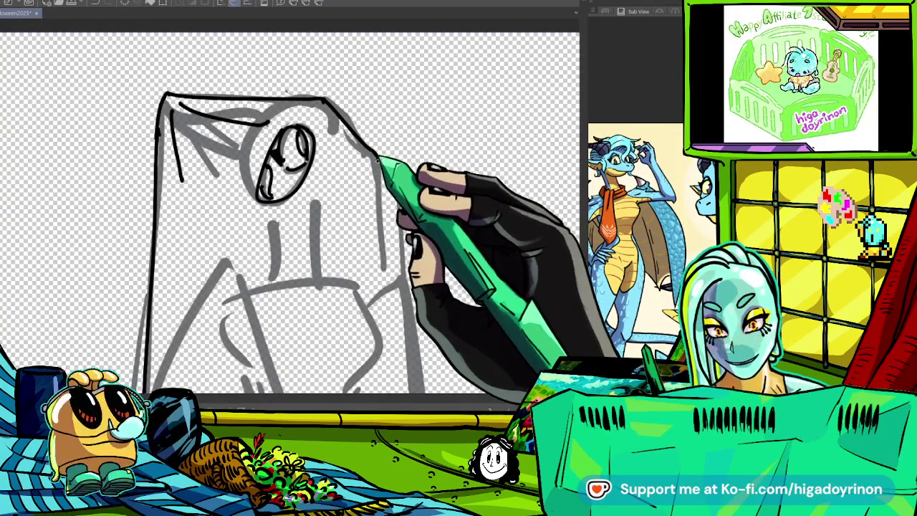
drag(436, 192, 468, 92)
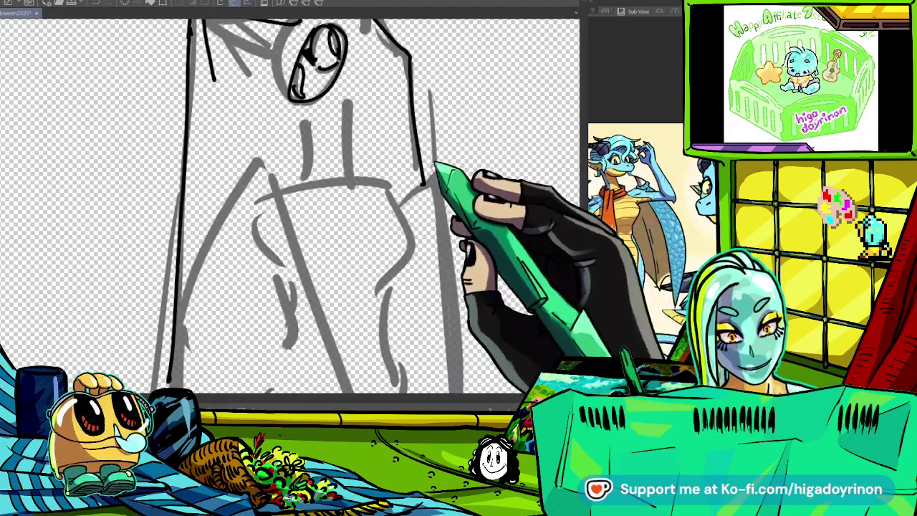
drag(441, 192, 451, 260)
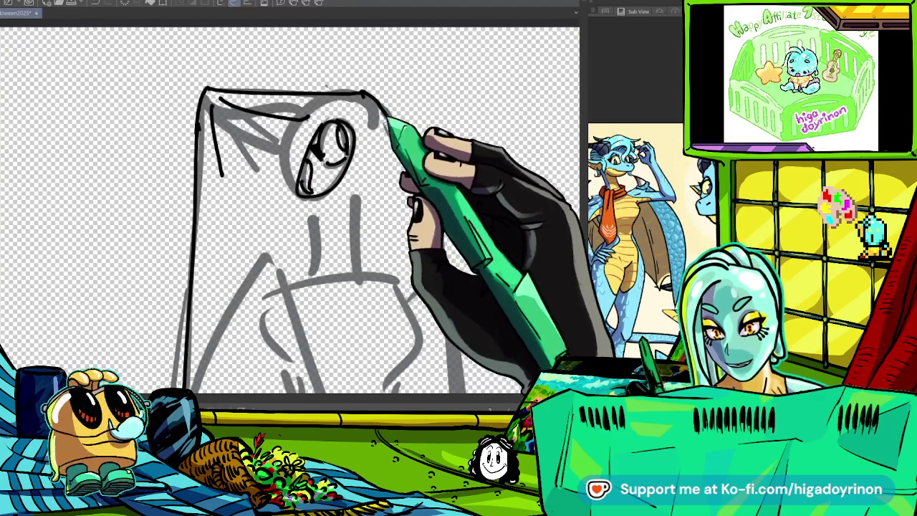
scroll(387, 119, up, 3)
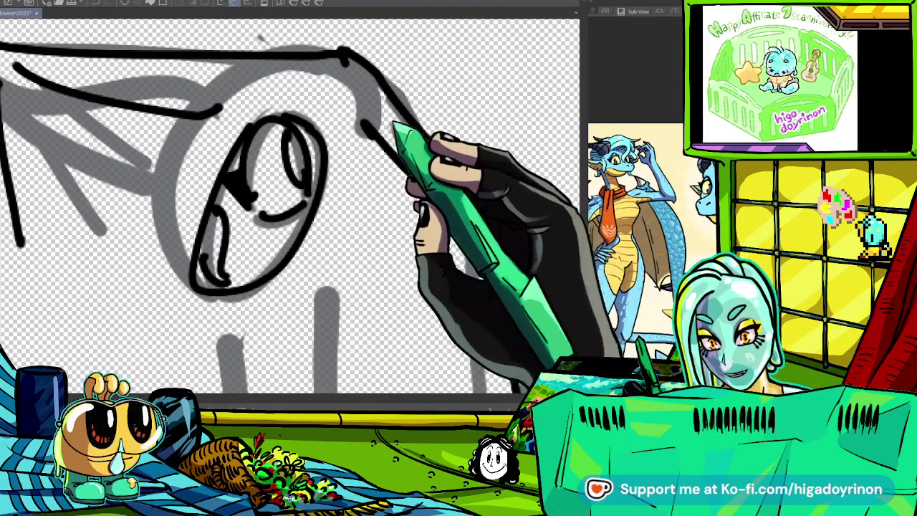
drag(390, 99, 383, 125)
scroll(428, 180, down, 3)
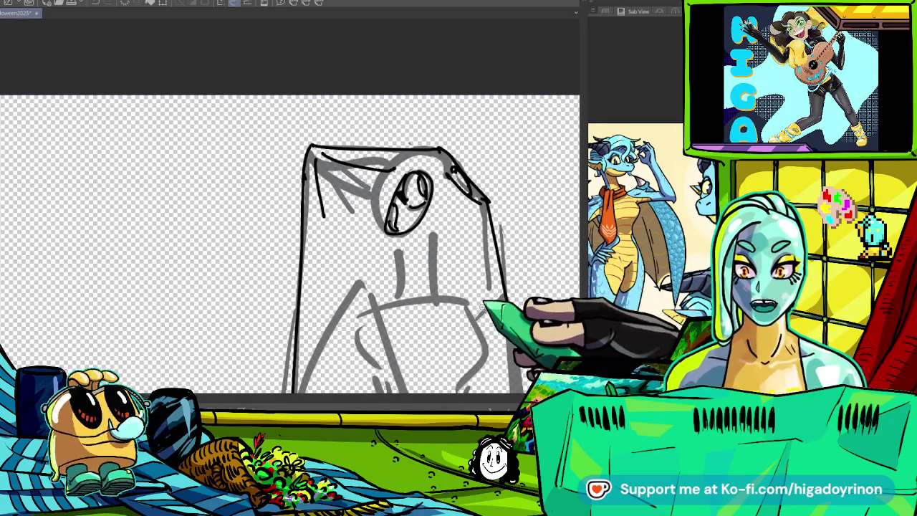
- Rotate the canvas and ink a doubled black line diagonally down the cloak's long left edge
scroll(459, 315, down, 1)
scroll(523, 186, up, 1)
scroll(462, 320, up, 1)
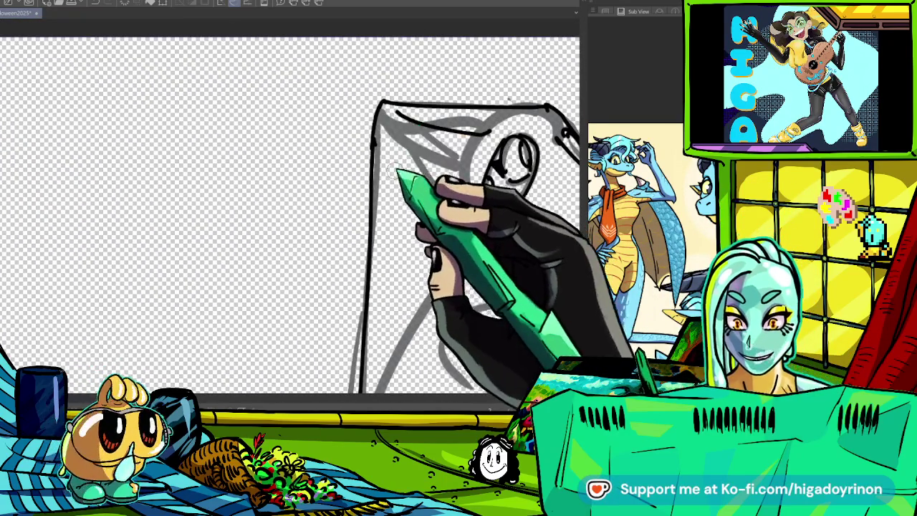
scroll(430, 210, down, 1)
scroll(431, 211, up, 2)
scroll(431, 211, up, 1)
scroll(430, 213, down, 1)
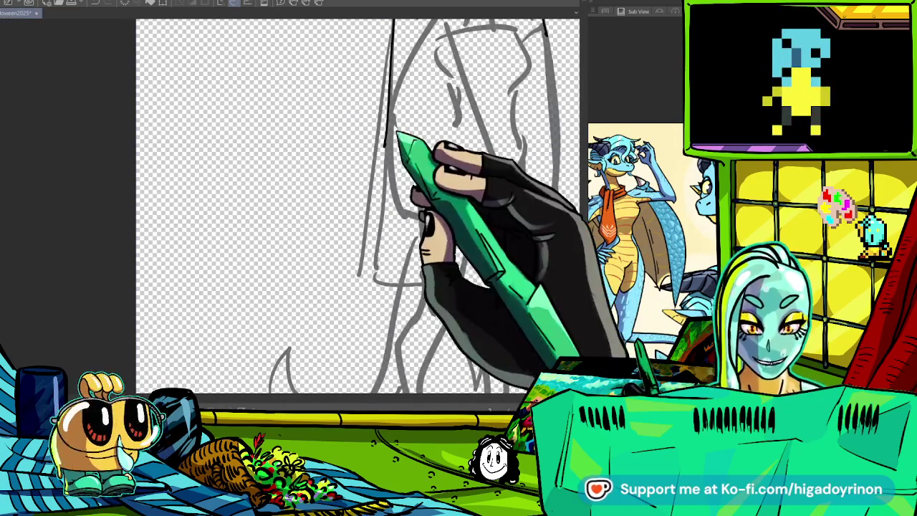
scroll(367, 305, up, 1)
drag(367, 304, 369, 273)
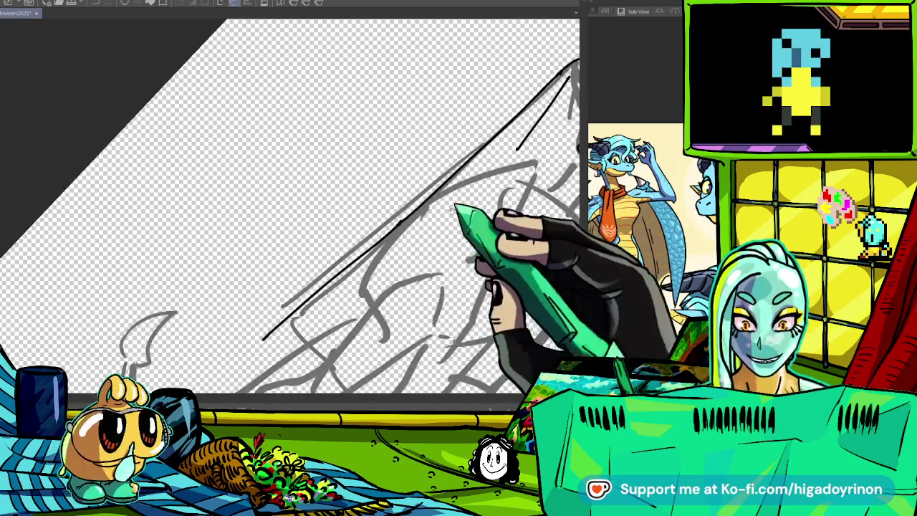
scroll(369, 273, up, 1)
drag(433, 164, 228, 335)
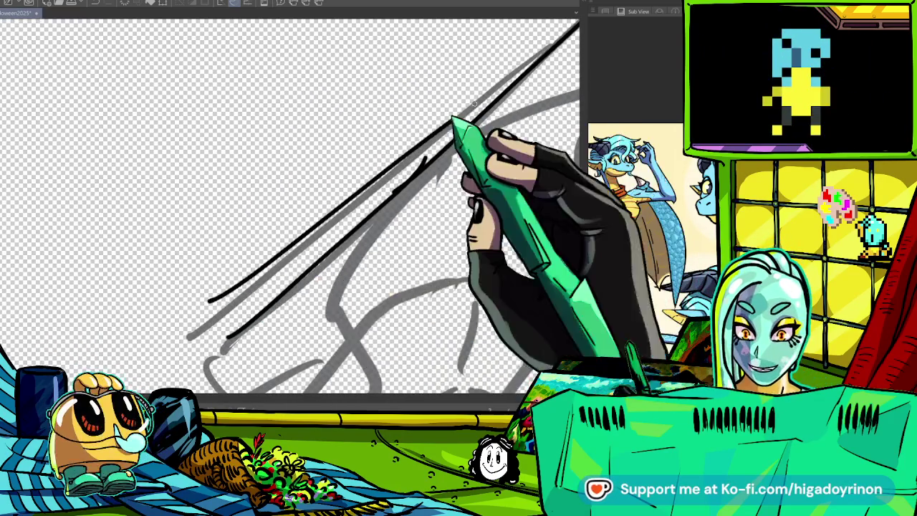
drag(461, 122, 266, 276)
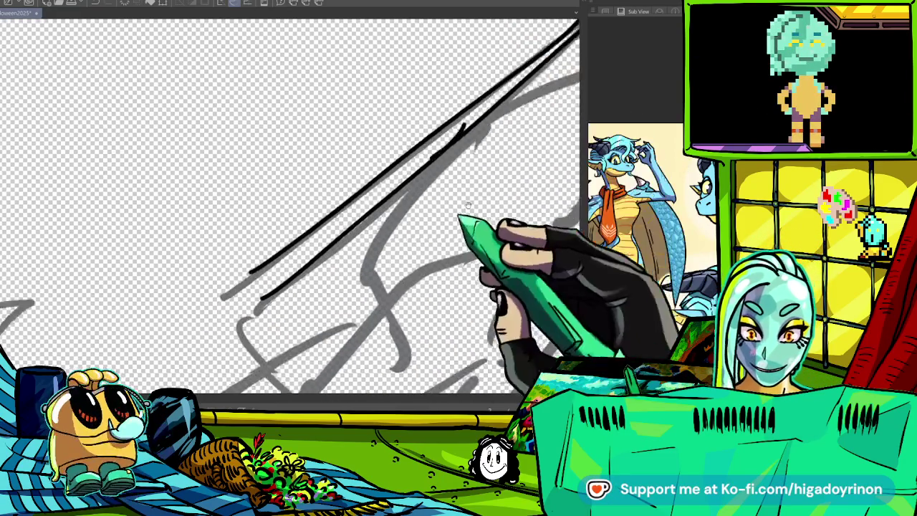
mouse_move(543, 49)
mouse_down()
mouse_move(396, 59)
mouse_move(410, 222)
mouse_move(502, 161)
mouse_up()
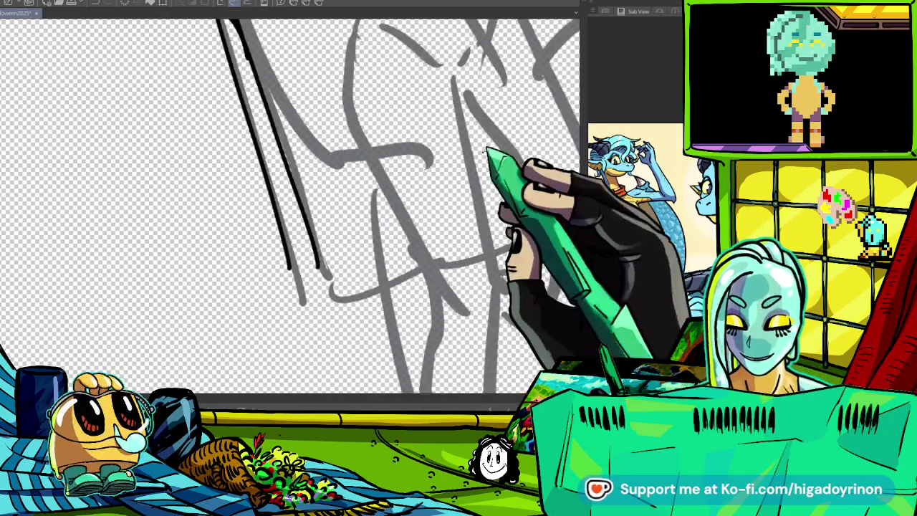
mouse_move(439, 265)
mouse_down()
mouse_move(368, 352)
mouse_move(502, 225)
mouse_move(378, 315)
mouse_move(307, 266)
mouse_move(307, 241)
mouse_up()
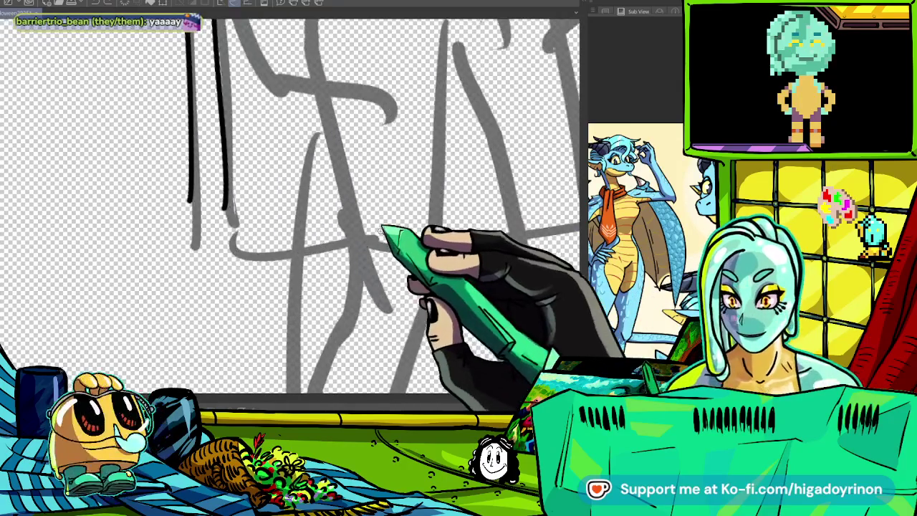
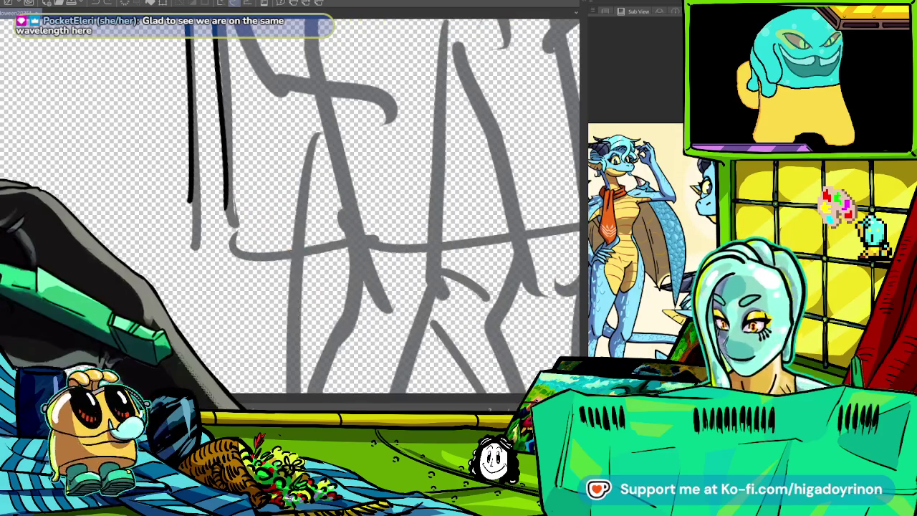
- Ink the sheet's hooked edge, an outer contour, the left edge and the bottom hem
mouse_move(233, 224)
mouse_down()
mouse_move(255, 255)
mouse_move(369, 242)
mouse_up()
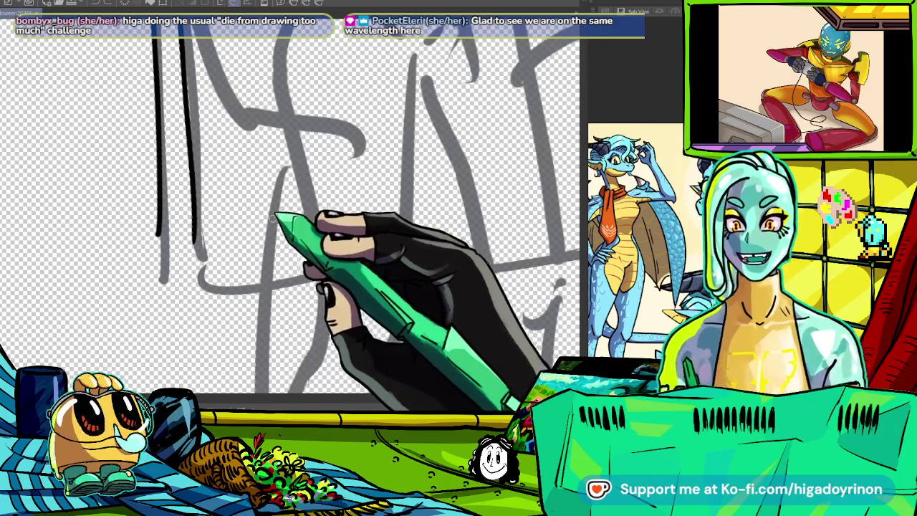
drag(205, 260, 442, 286)
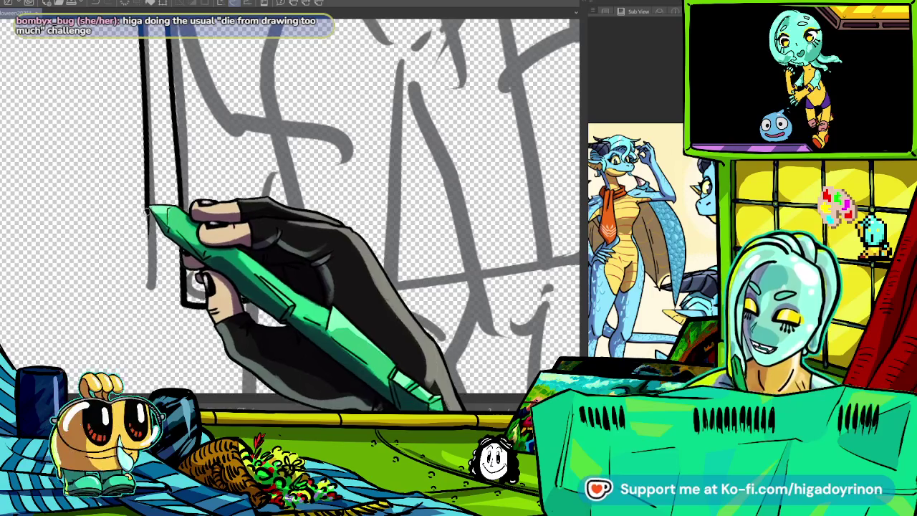
drag(148, 207, 153, 281)
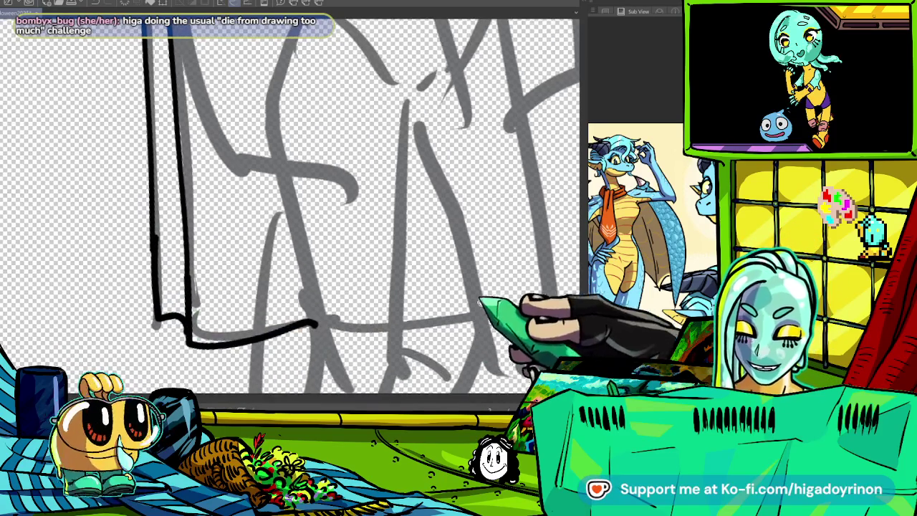
mouse_move(118, 252)
mouse_down()
mouse_move(281, 257)
mouse_move(231, 259)
mouse_up()
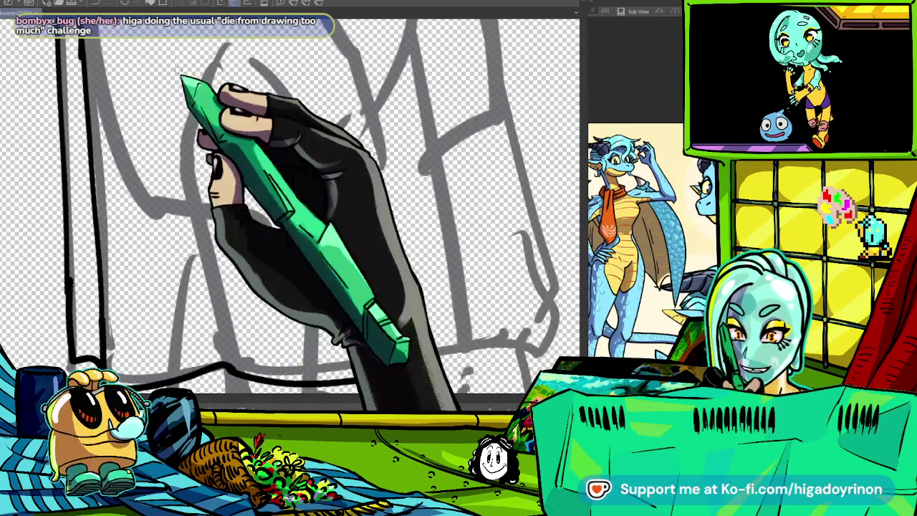
- Ink the long vertical, diagonal and curved fold lines across the sheet's torso
drag(184, 81, 200, 402)
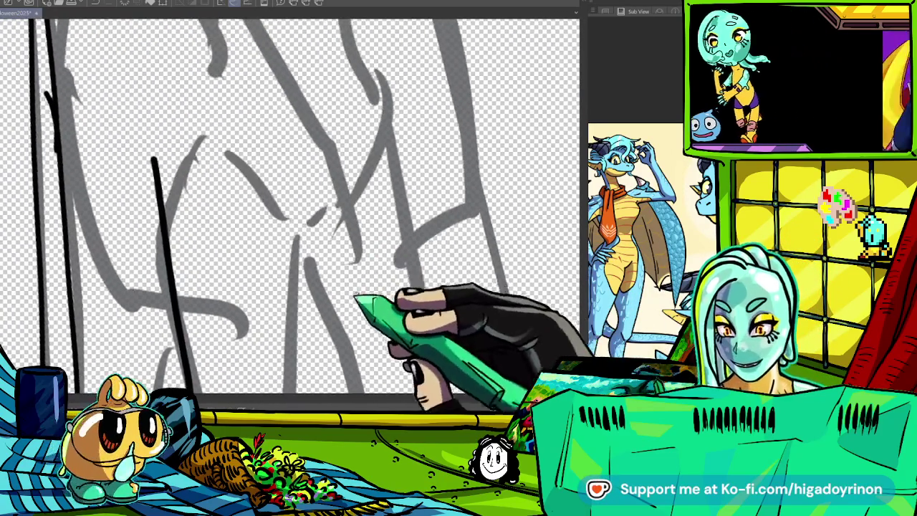
key(ctrl+0)
key(ctrl+0)
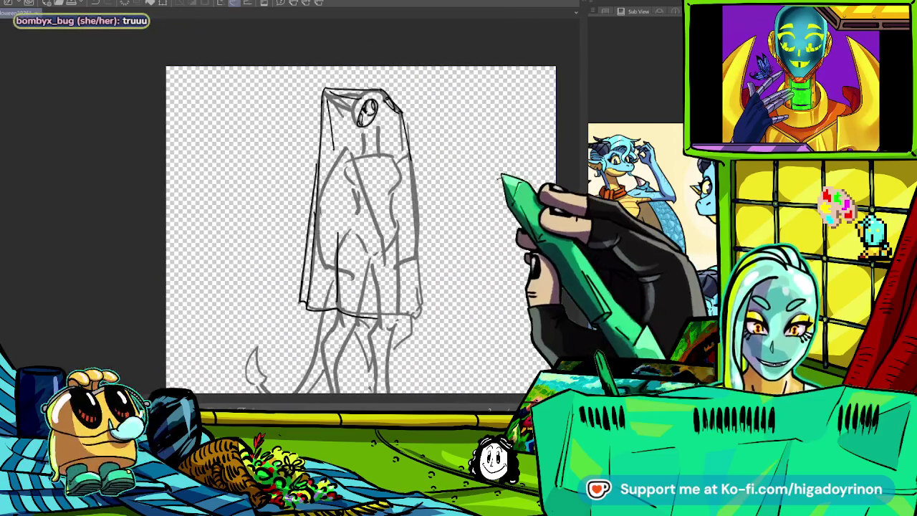
scroll(328, 287, up, 3)
drag(328, 192, 327, 345)
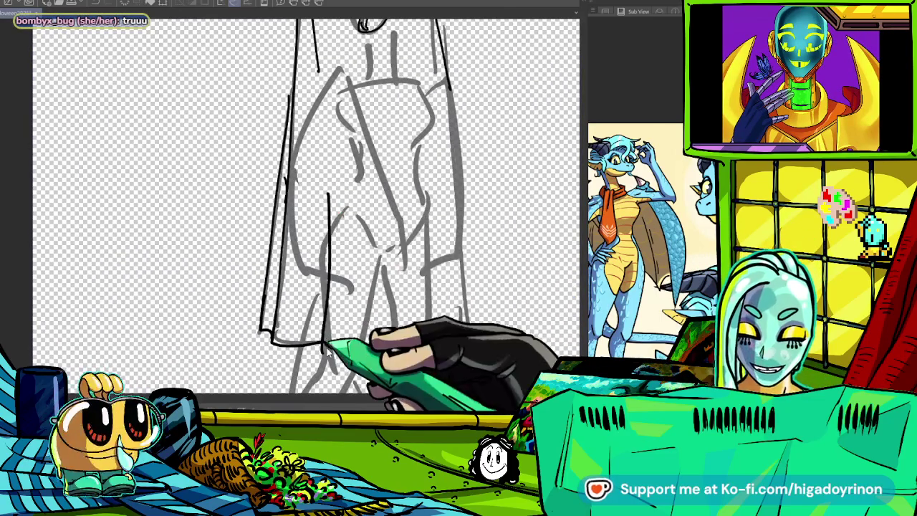
scroll(327, 346, up, 3)
drag(344, 179, 405, 352)
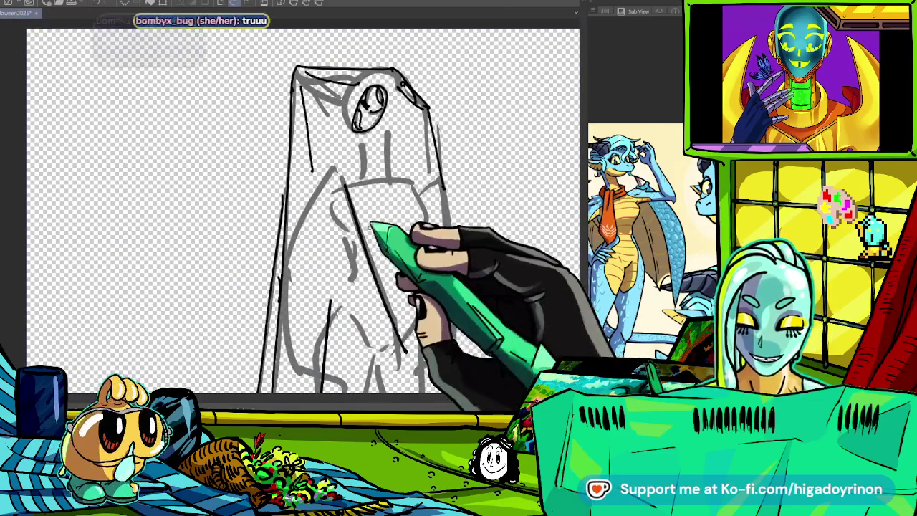
drag(337, 188, 417, 312)
drag(428, 194, 423, 240)
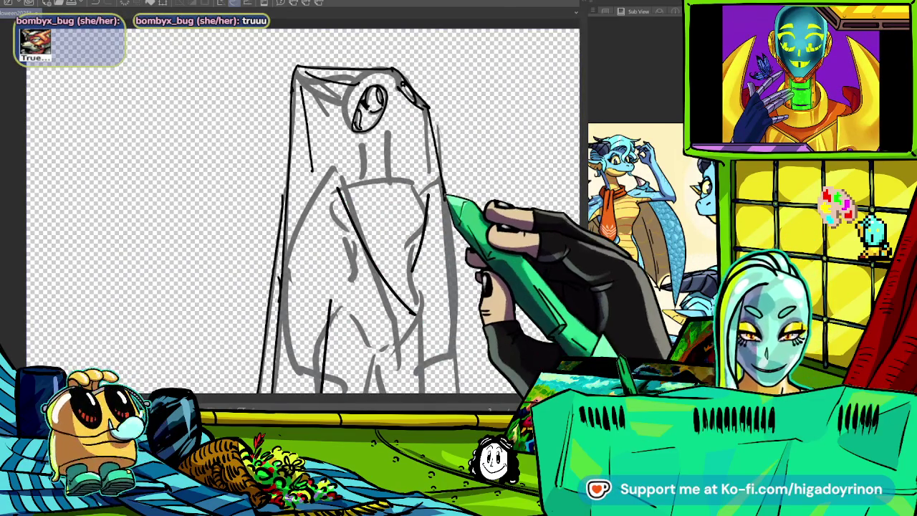
- Ink the robe's right edge and a diagonal fold near the hem
scroll(301, 207, down, 3)
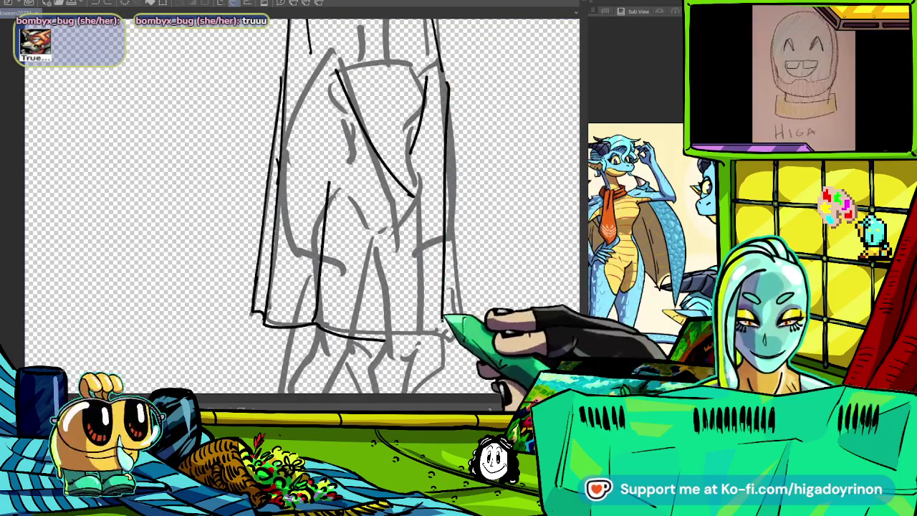
drag(447, 77, 457, 308)
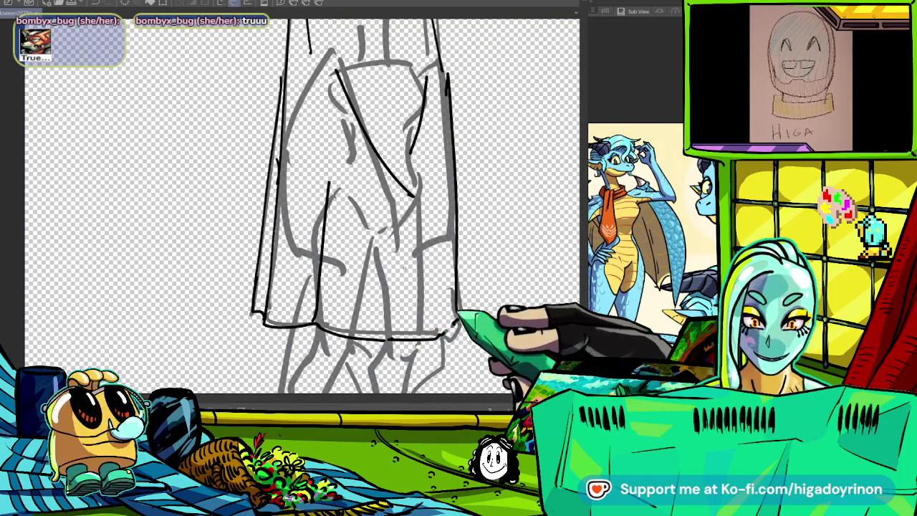
drag(357, 239, 394, 315)
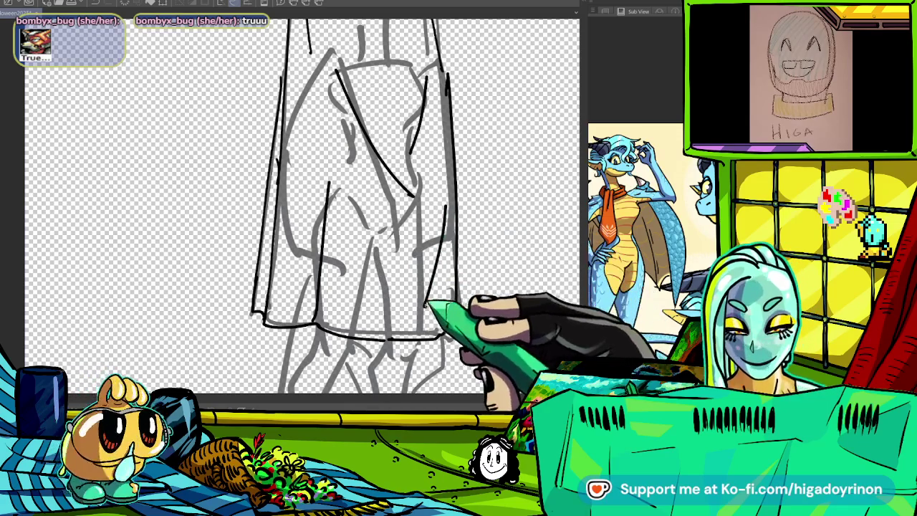
scroll(480, 294, down, 5)
scroll(481, 334, up, 5)
scroll(459, 309, down, 3)
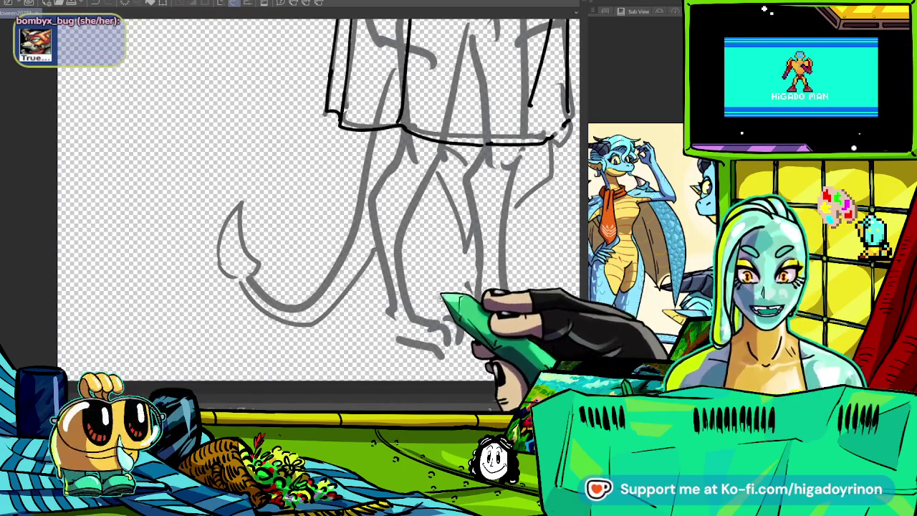
- Ink the line along the first leg, undoing and redrawing it shorter and straighter
drag(456, 176, 407, 351)
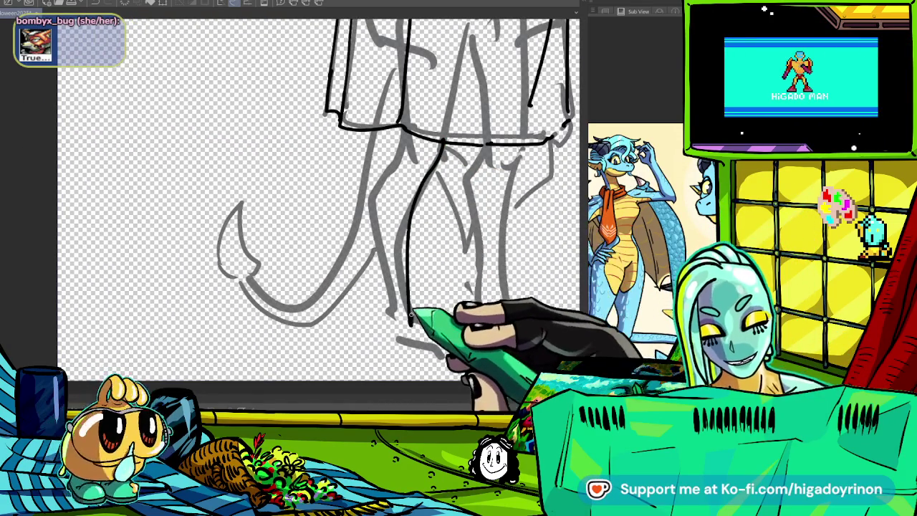
scroll(450, 215, up, 2)
key(ctrl+z)
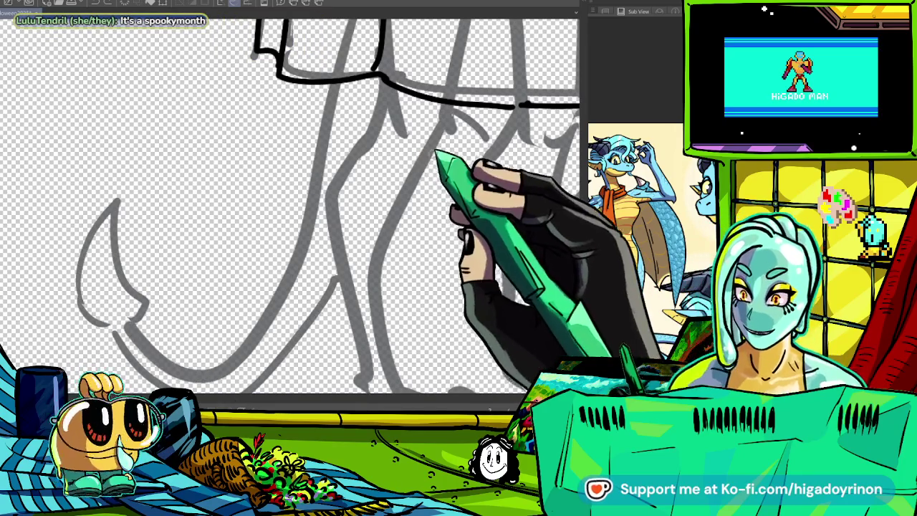
drag(444, 111, 390, 391)
scroll(416, 215, down, 2)
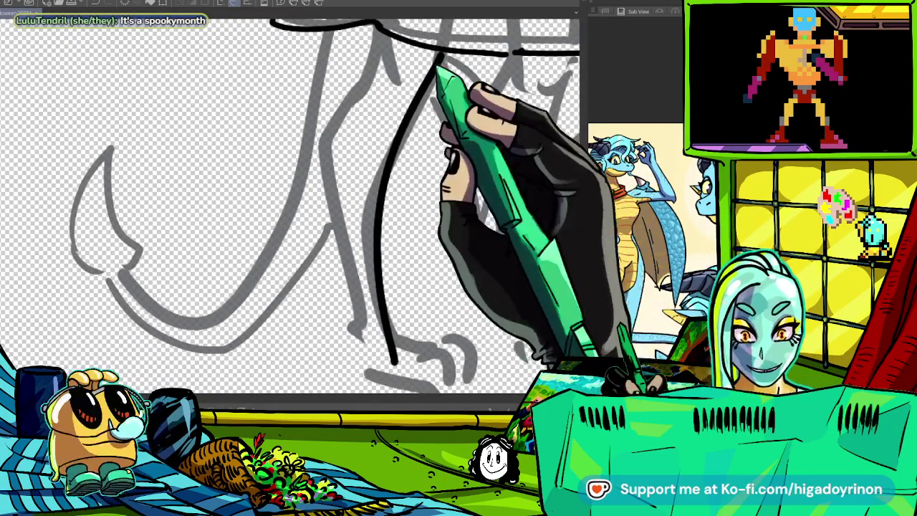
key(ctrl+z)
drag(439, 57, 378, 227)
- Ink the first leg's left contour, redrawing it once, and join it to the hem
mouse_move(369, 53)
mouse_down()
mouse_move(330, 187)
mouse_move(365, 348)
mouse_up()
scroll(364, 348, down, 2)
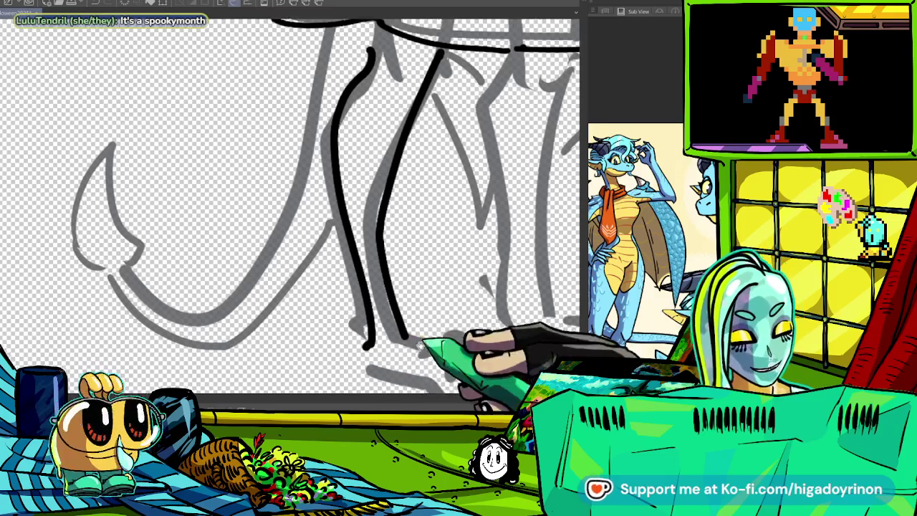
key(ctrl+z)
mouse_move(353, 50)
mouse_down()
mouse_move(337, 187)
mouse_move(345, 387)
mouse_up()
scroll(444, 351, up, 3)
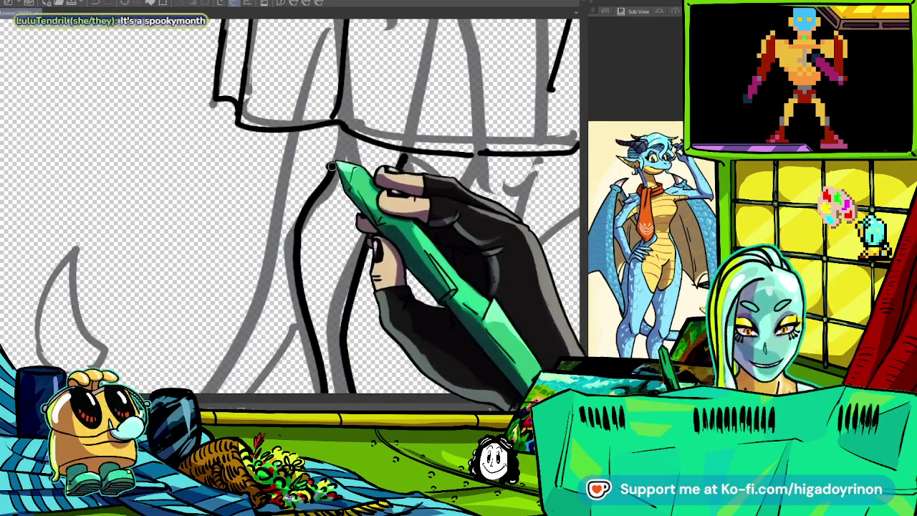
drag(335, 125, 328, 169)
scroll(290, 205, down, 2)
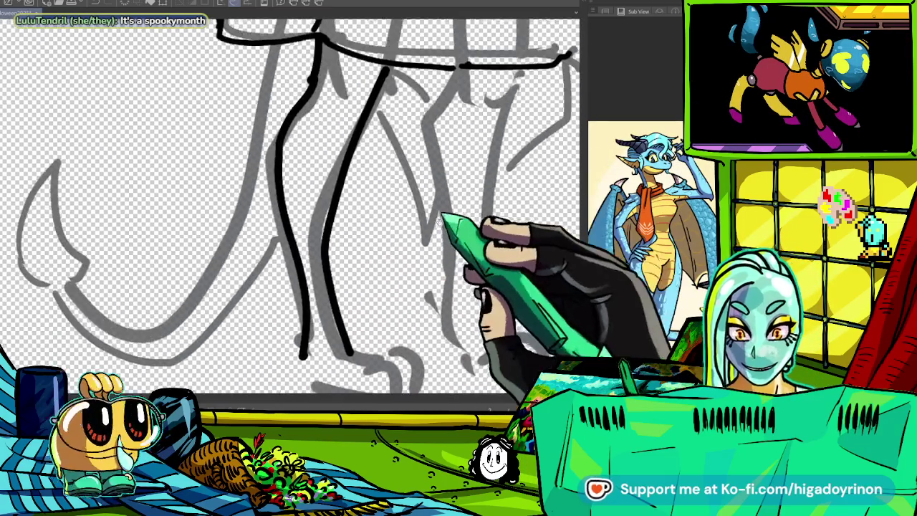
scroll(351, 93, down, 3)
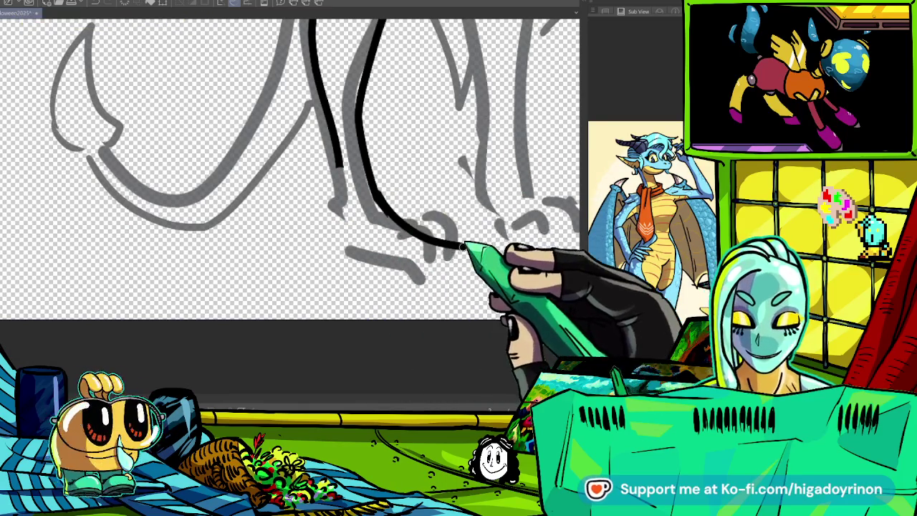
- Extend the leg line into the foot with a curve, then ink both sides of the second leg
mouse_move(391, 208)
mouse_down()
mouse_move(390, 228)
mouse_move(445, 254)
mouse_up()
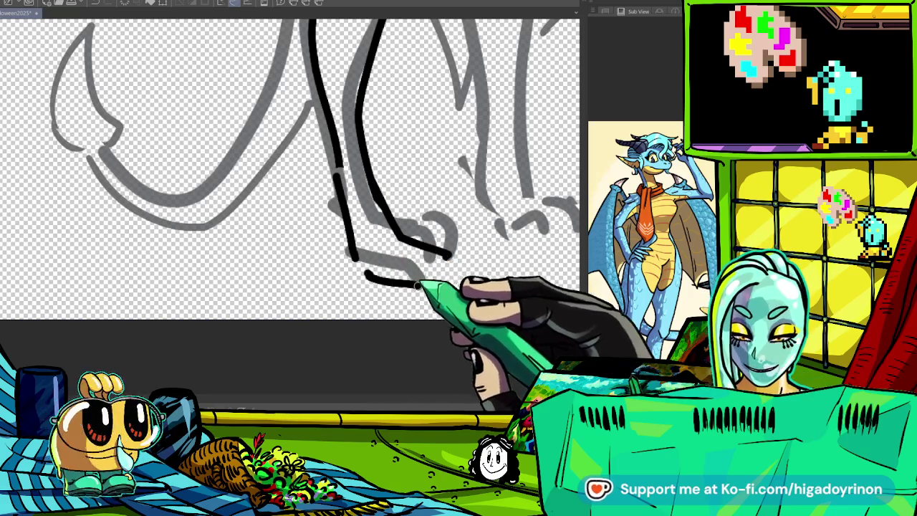
scroll(443, 263, up, 3)
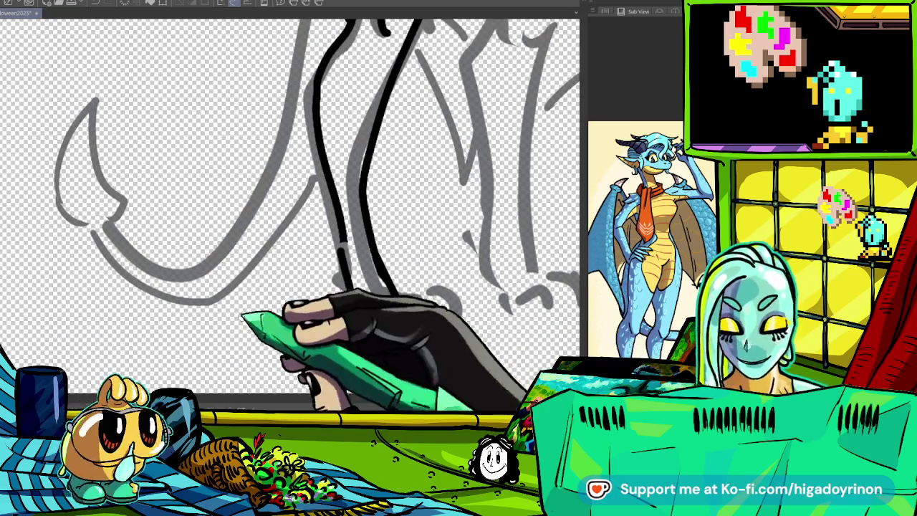
drag(317, 246, 331, 291)
scroll(337, 272, right, 3)
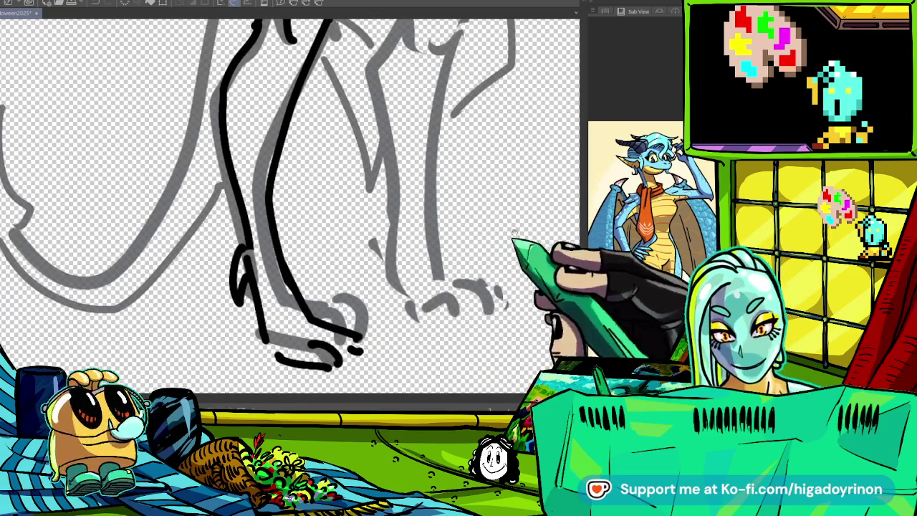
scroll(416, 125, up, 2)
drag(389, 97, 373, 362)
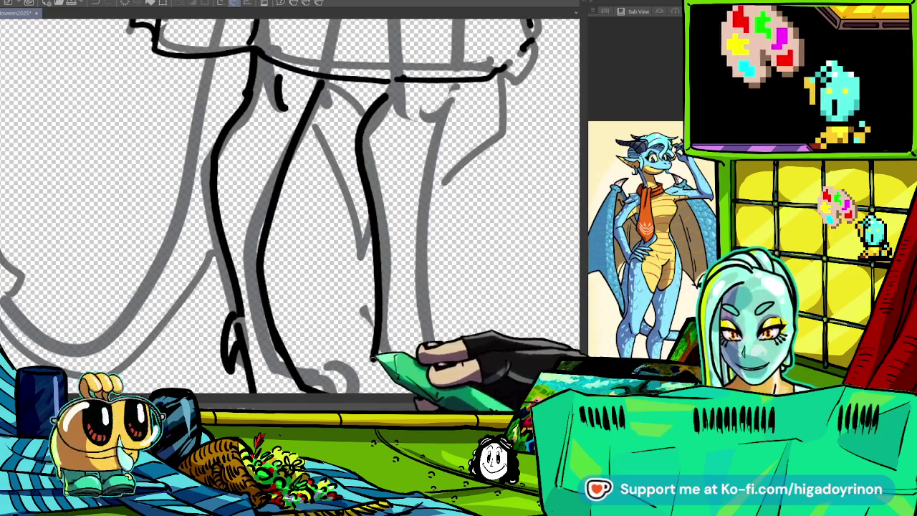
drag(435, 106, 418, 353)
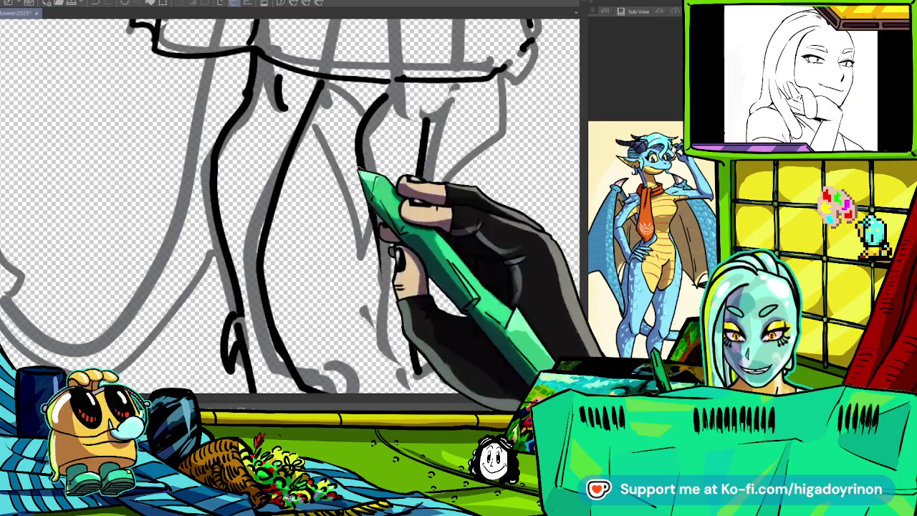
scroll(337, 215, down, 3)
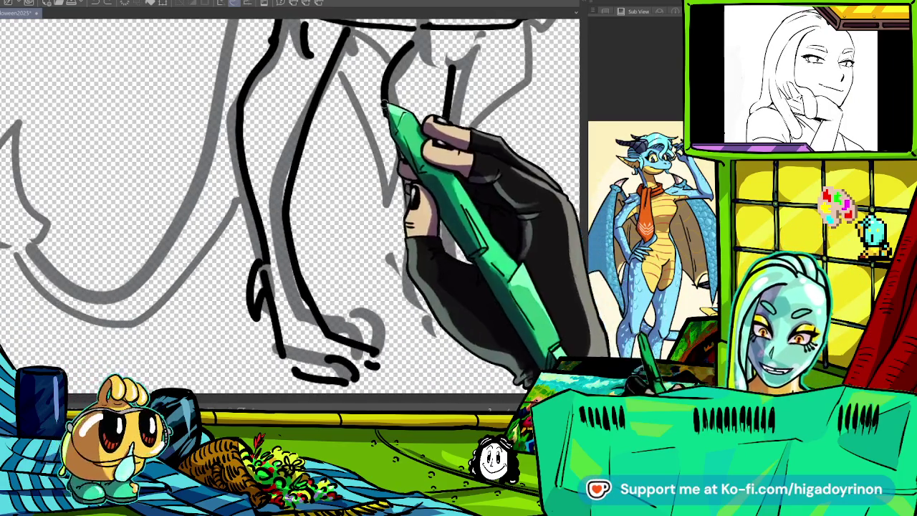
drag(444, 233, 416, 183)
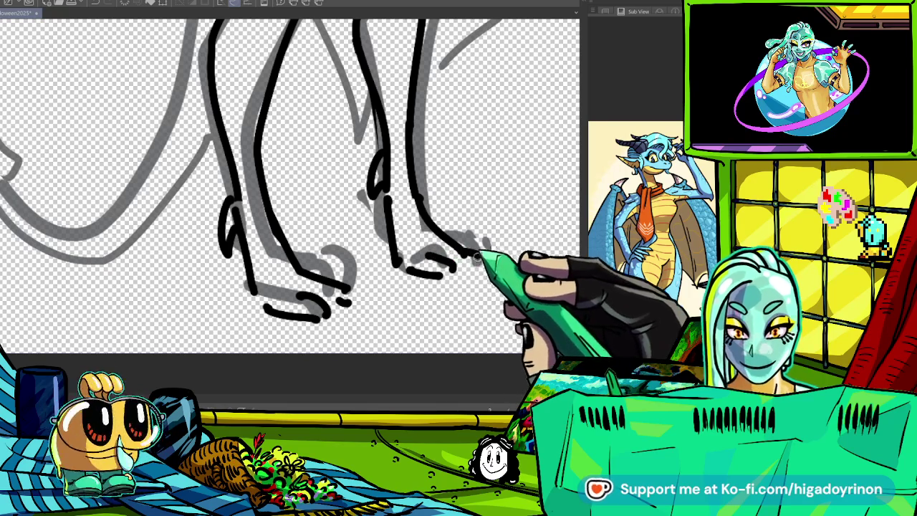
scroll(477, 255, up, 5)
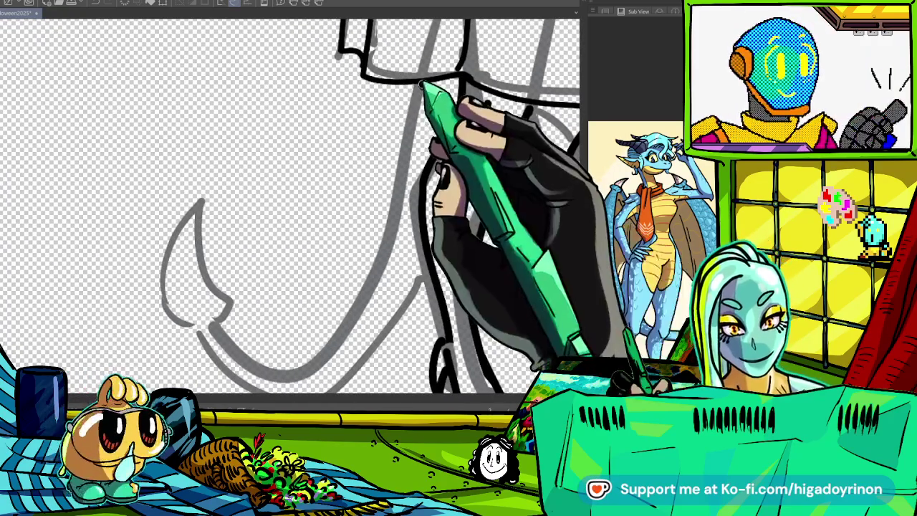
- Ink the tail's curling outline and trace the right leg, linking the tail base to the leg
drag(422, 82, 387, 244)
mouse_move(204, 201)
mouse_down()
mouse_move(175, 316)
mouse_move(378, 276)
mouse_move(348, 290)
mouse_up()
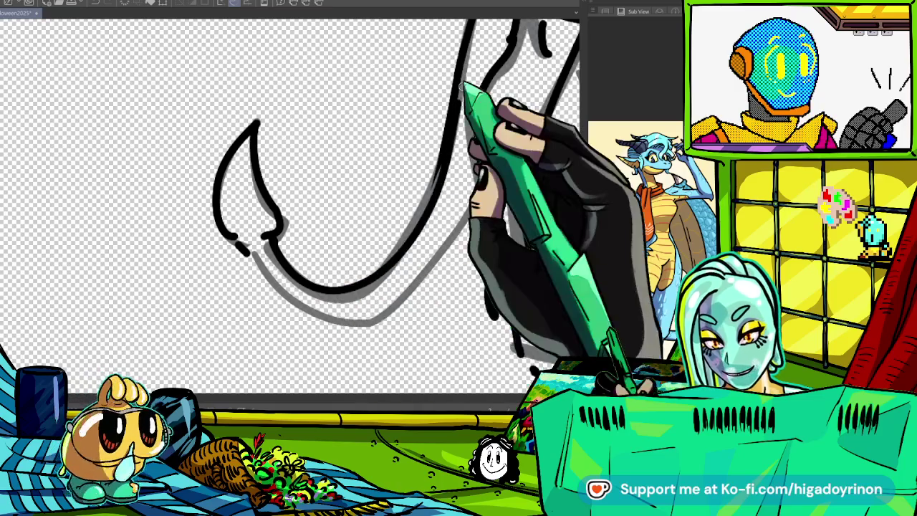
drag(481, 93, 502, 258)
drag(435, 196, 398, 240)
drag(284, 250, 493, 119)
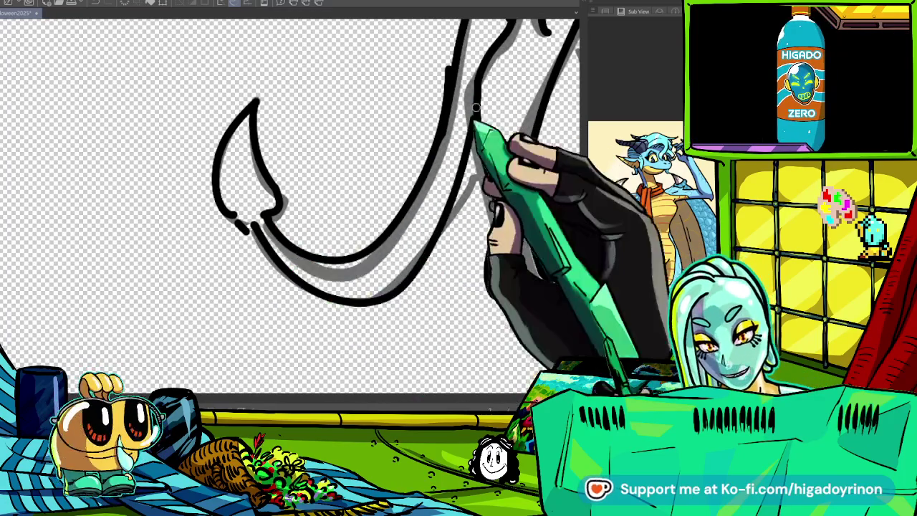
mouse_move(567, 43)
mouse_down()
mouse_move(522, 194)
mouse_move(461, 188)
mouse_move(279, 301)
mouse_up()
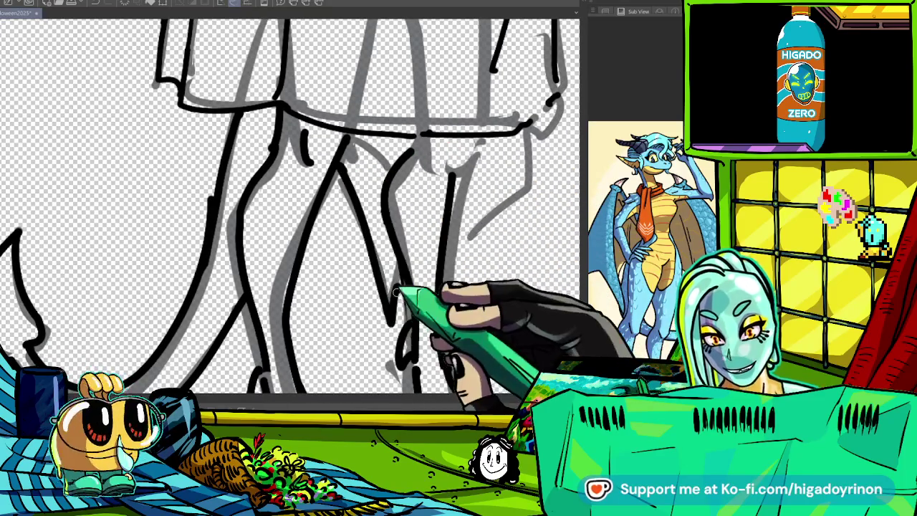
drag(528, 154, 420, 318)
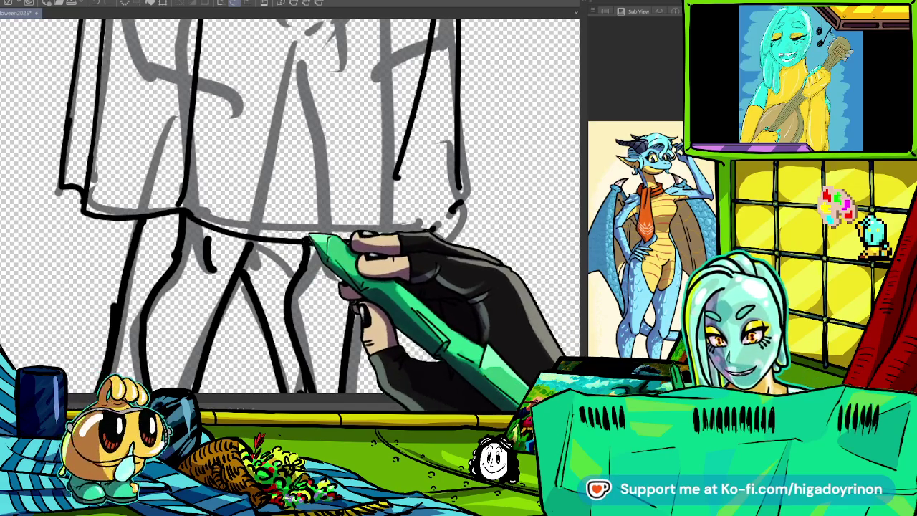
scroll(435, 266, down, 2)
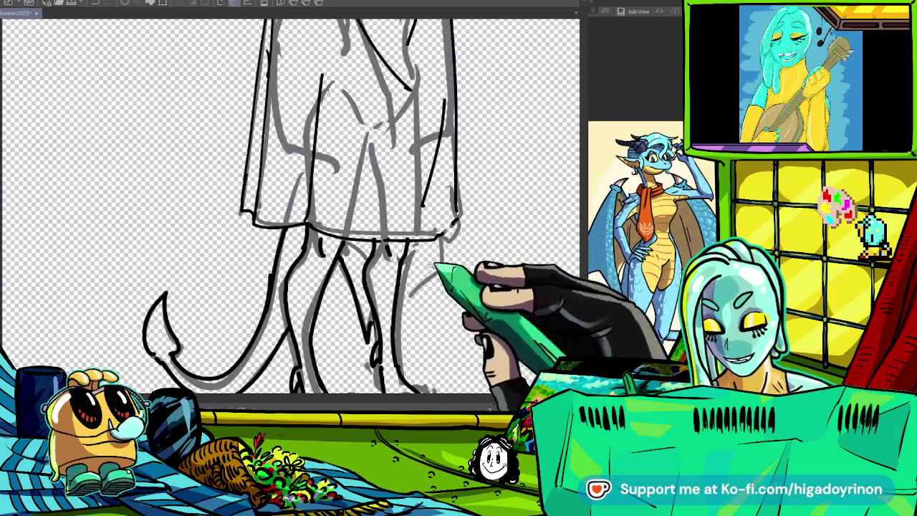
- Ink the sheet's hem line and a diagonal fold on the right
scroll(420, 232, up, 3)
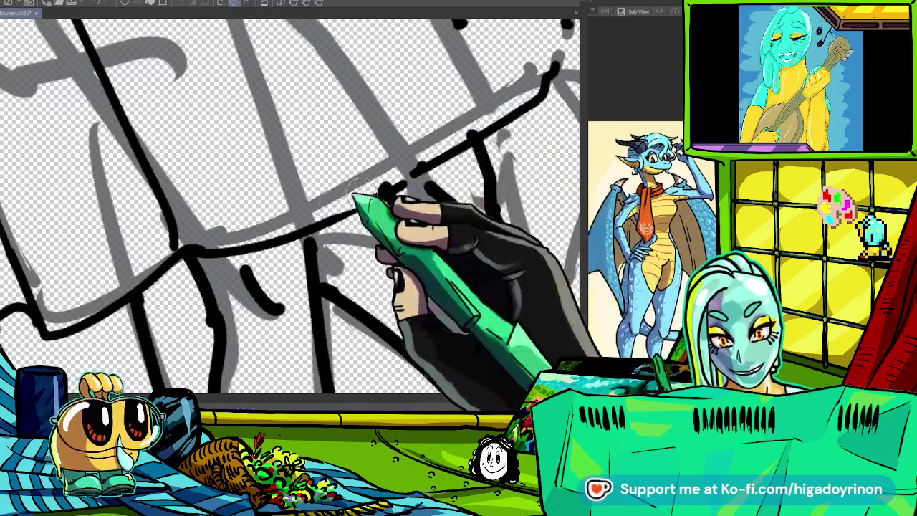
drag(247, 254, 445, 161)
mouse_move(502, 162)
mouse_down()
mouse_move(394, 204)
mouse_move(475, 233)
mouse_up()
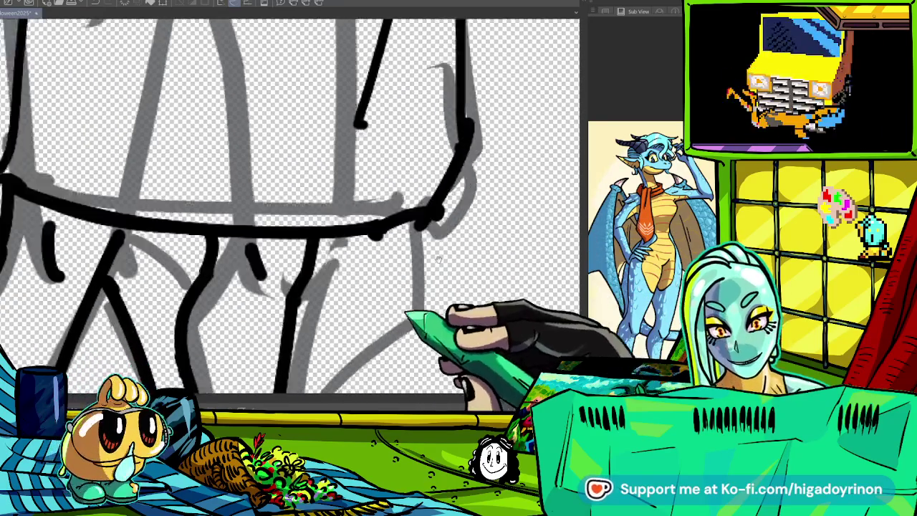
mouse_move(420, 301)
mouse_down()
mouse_move(430, 129)
mouse_move(351, 301)
mouse_up()
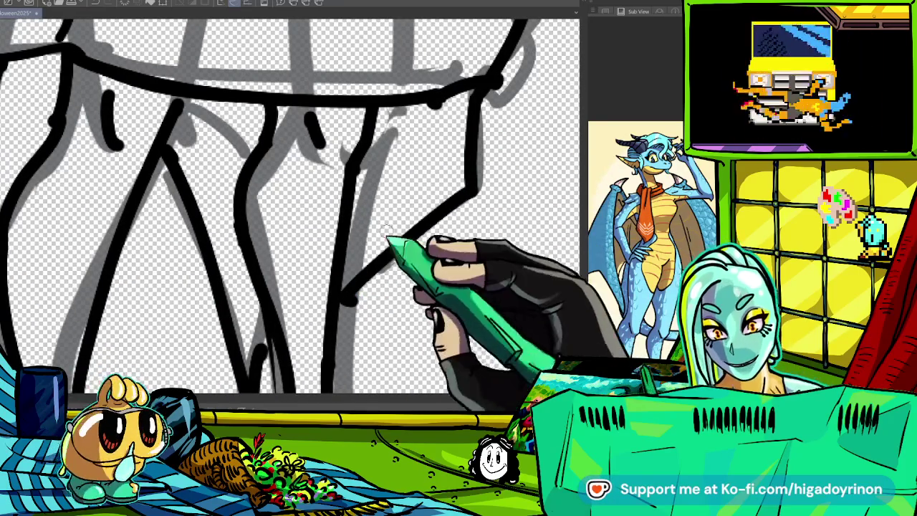
drag(477, 272, 391, 210)
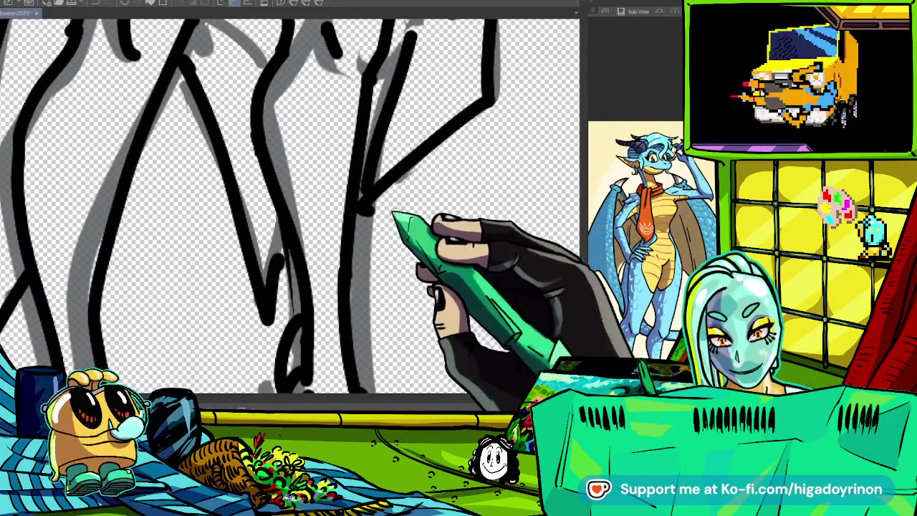
scroll(384, 210, down, 5)
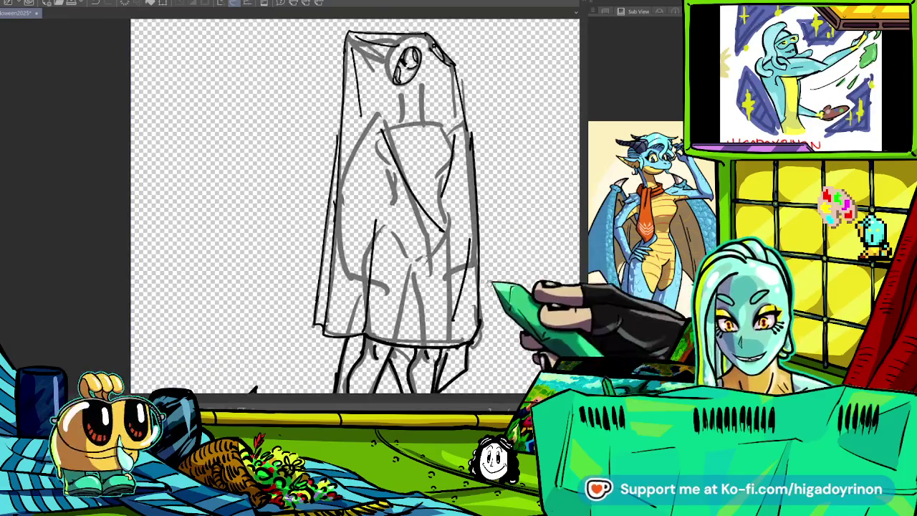
- Zoom and rotate the canvas along the sheet's edge, frame the lower body, and reset rotation upright
drag(498, 243, 492, 302)
scroll(349, 200, up, 3)
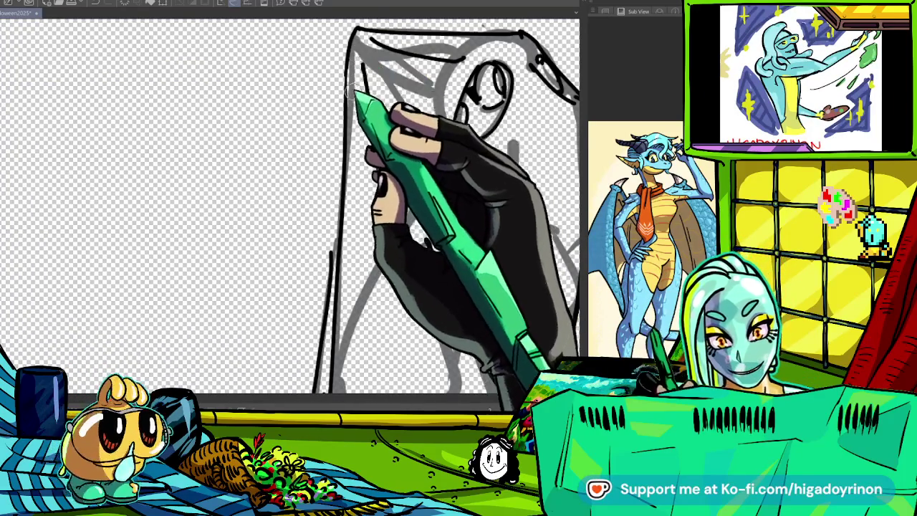
scroll(401, 115, up, 3)
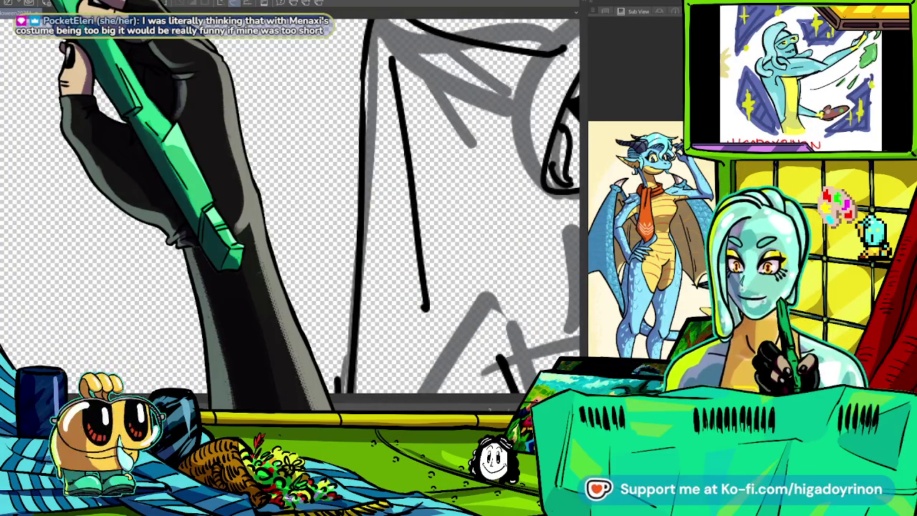
scroll(378, 118, down, 5)
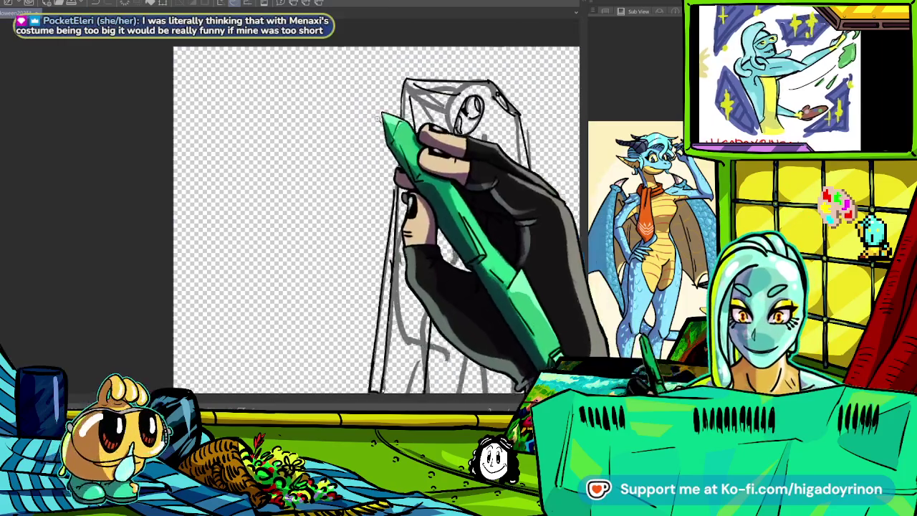
scroll(377, 118, down, 5)
scroll(430, 165, up, 2)
scroll(465, 179, up, 2)
scroll(505, 199, up, 2)
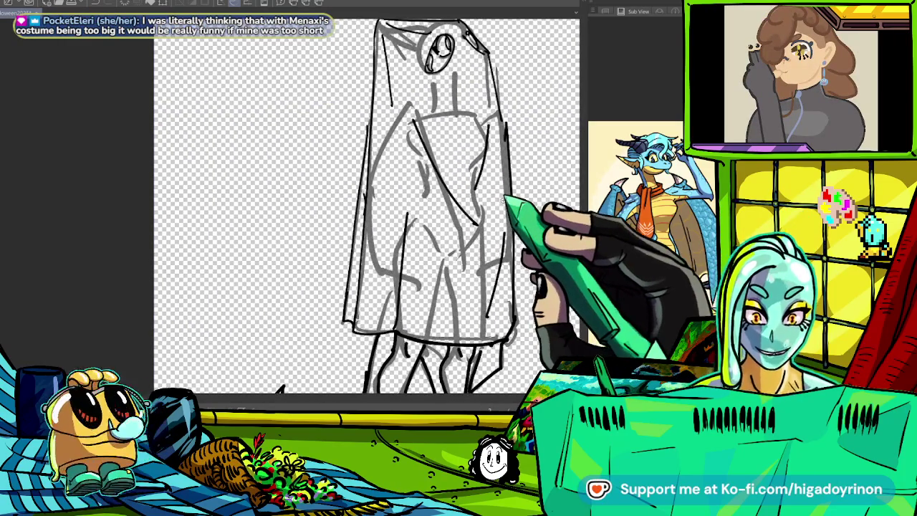
scroll(393, 125, up, 3)
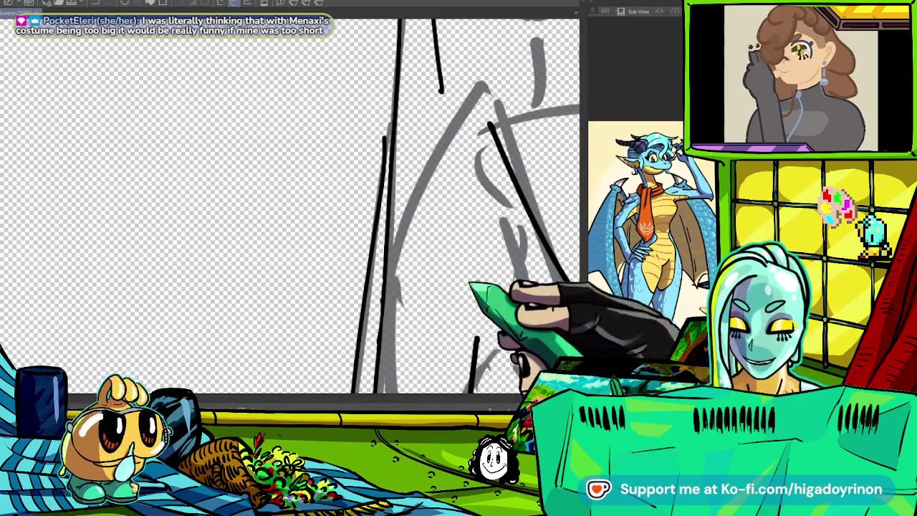
scroll(423, 178, up, 2)
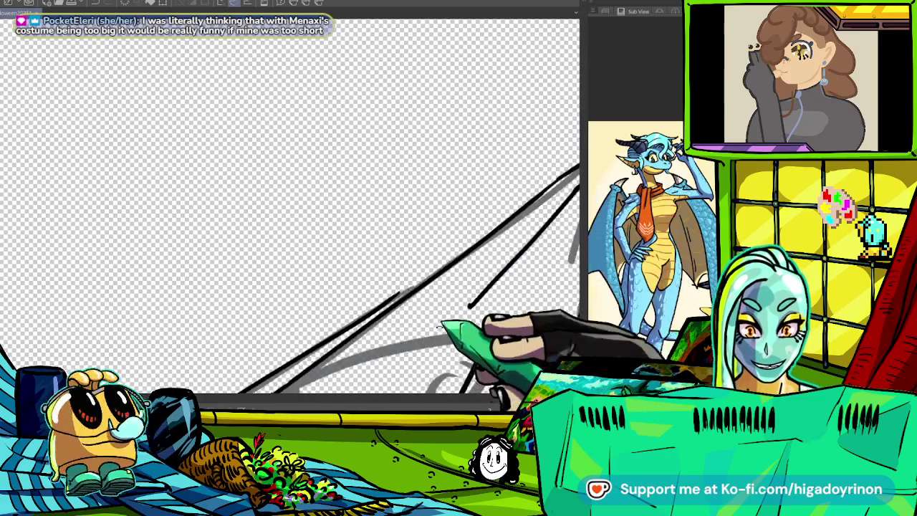
drag(423, 175, 381, 191)
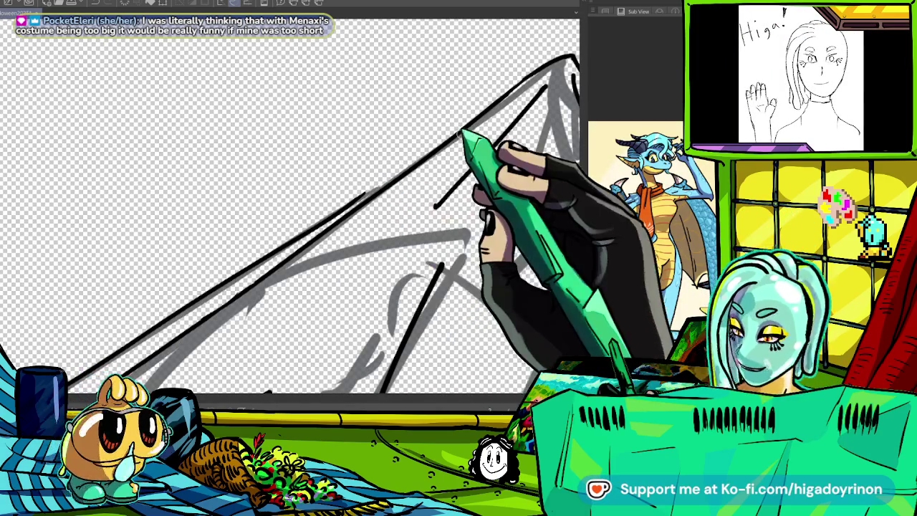
drag(380, 185, 574, 41)
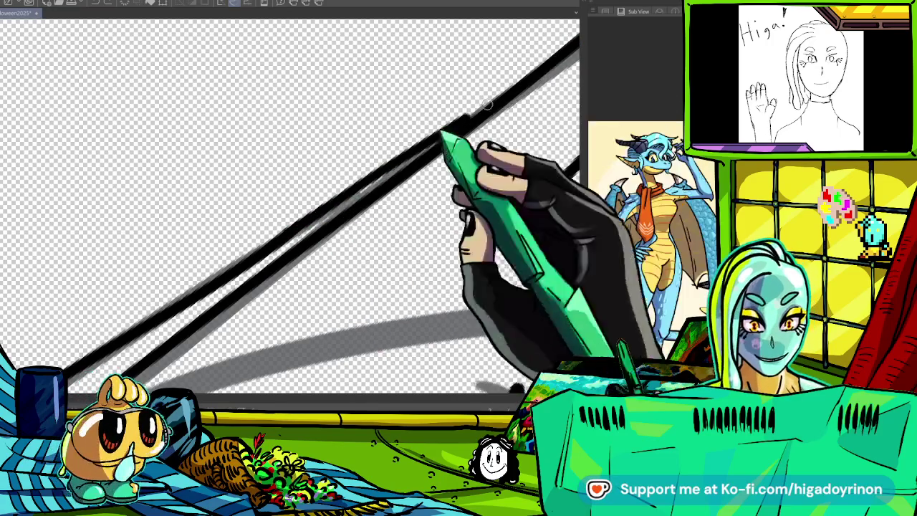
drag(328, 222, 502, 251)
key(ctrl+0)
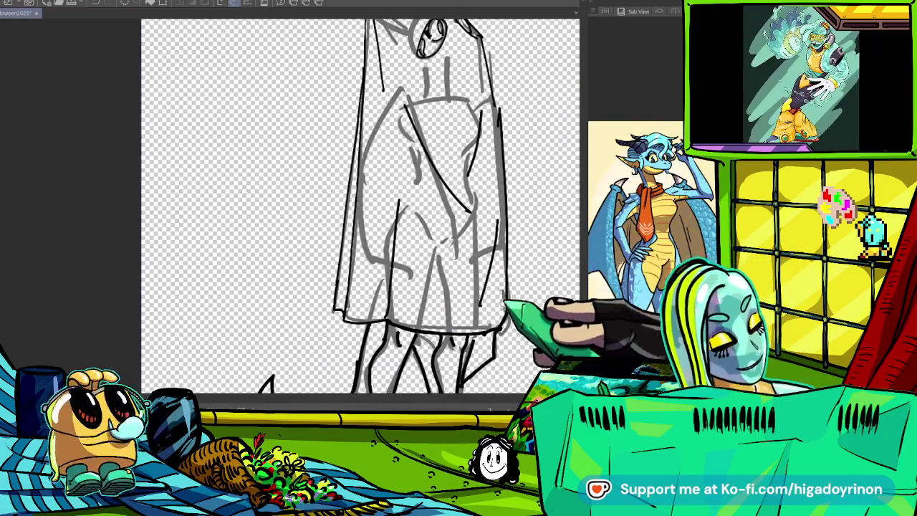
scroll(380, 207, up, 2)
scroll(380, 208, up, 3)
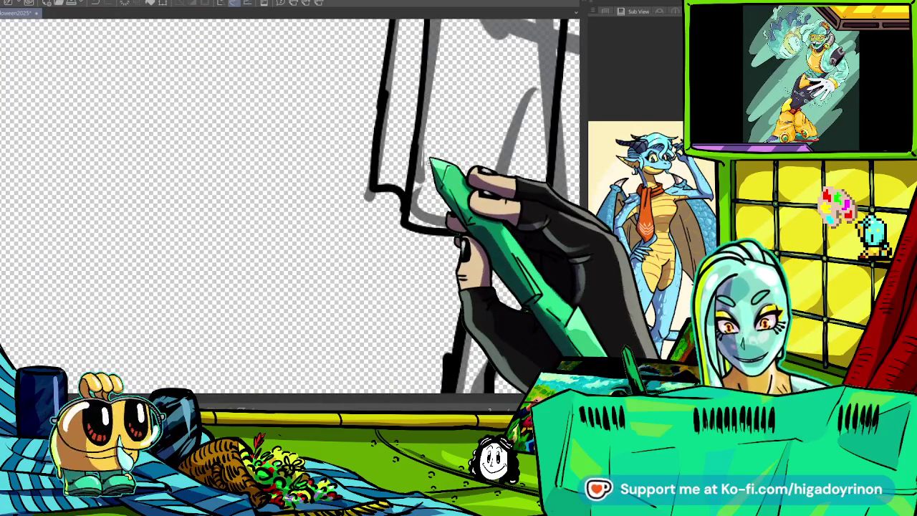
scroll(430, 161, down, 3)
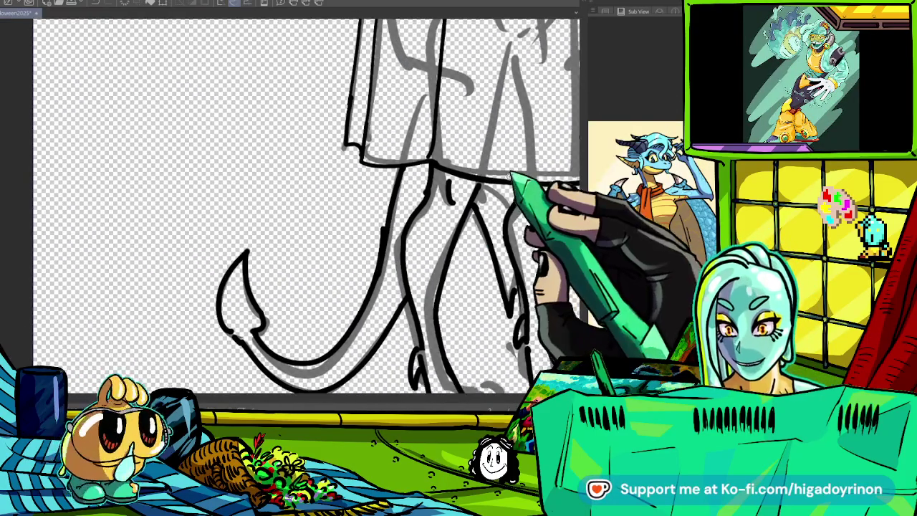
- Tilt the canvas toward the legs and tail and zoom in on the clawed feet
drag(358, 215, 444, 157)
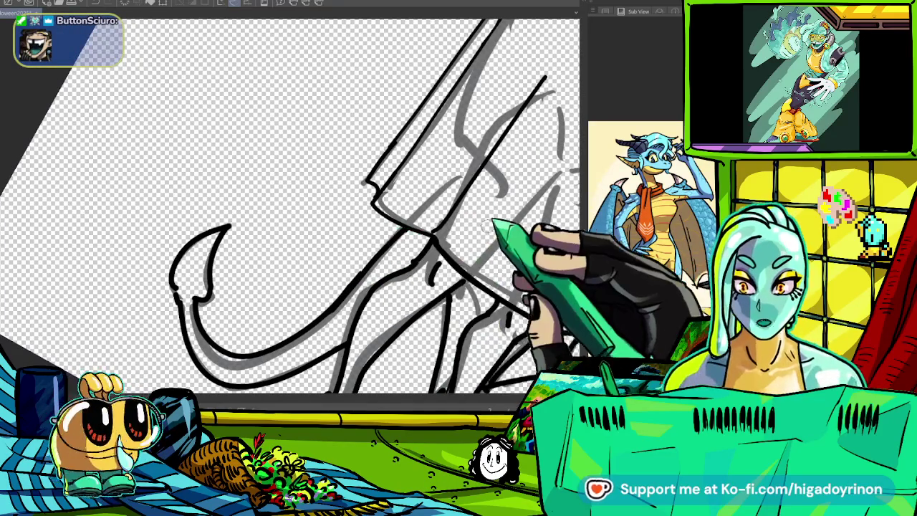
scroll(436, 254, up, 3)
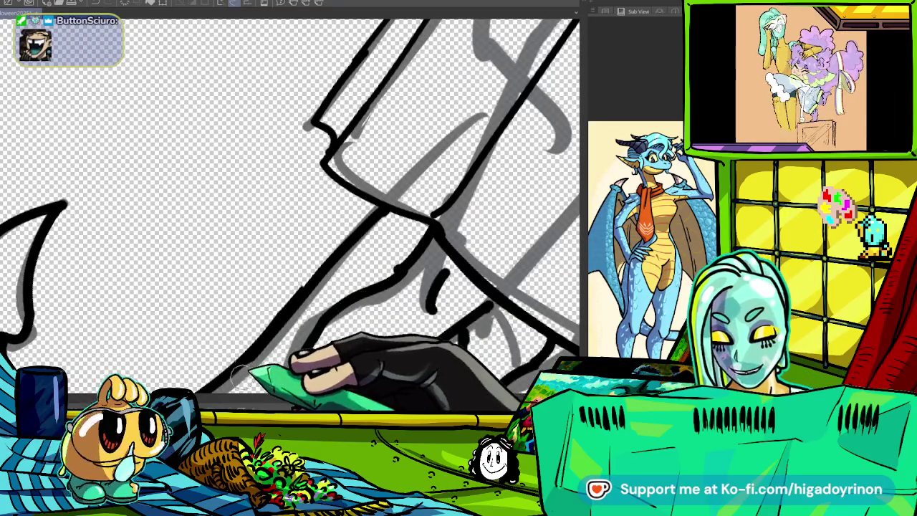
scroll(266, 344, down, 2)
scroll(266, 344, down, 3)
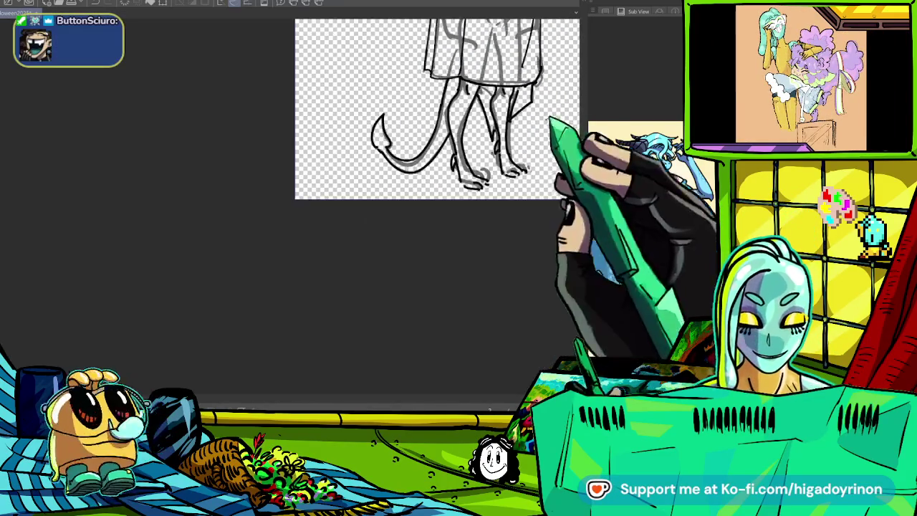
scroll(399, 273, up, 1)
mouse_move(399, 272)
mouse_down()
mouse_move(492, 205)
mouse_move(440, 232)
mouse_up()
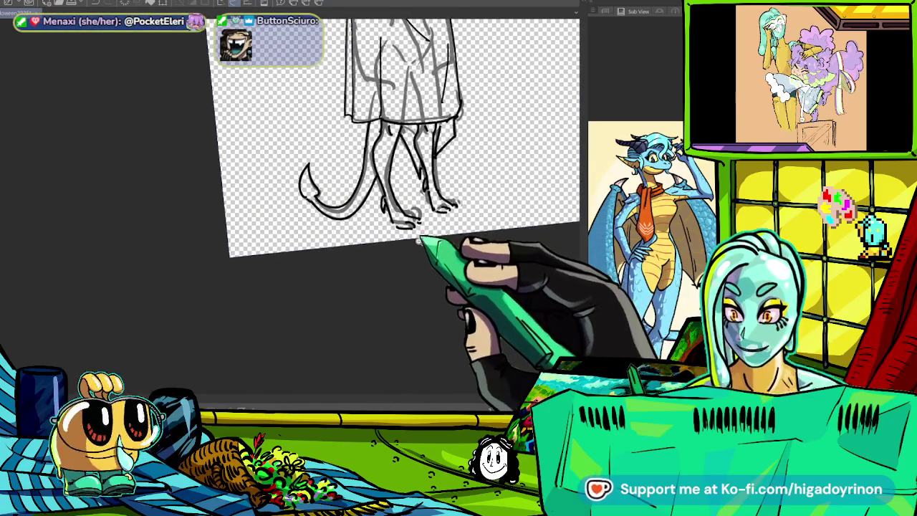
scroll(430, 246, up, 3)
scroll(406, 229, up, 2)
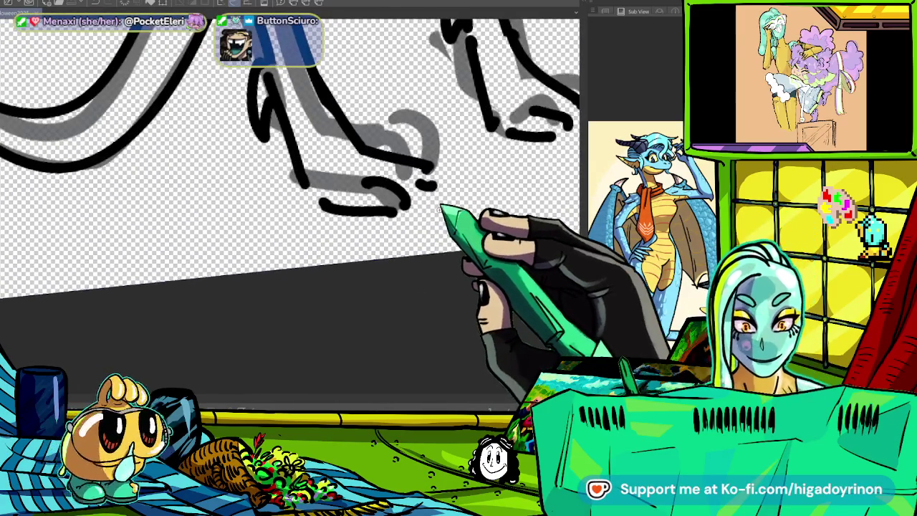
- Ink the first foot's toe shapes and a curled claw, undoing one stray toe stroke
drag(342, 142, 360, 179)
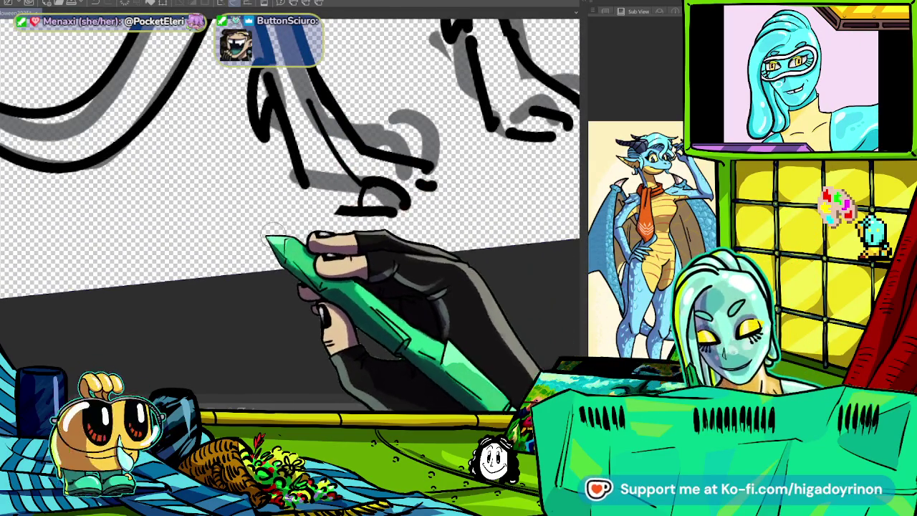
mouse_move(336, 179)
mouse_down()
mouse_move(312, 204)
mouse_move(394, 211)
mouse_move(425, 180)
mouse_up()
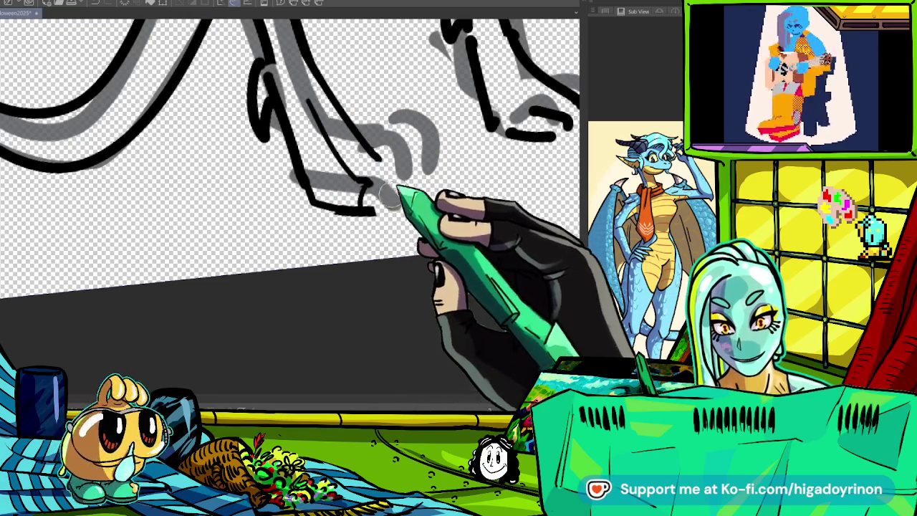
drag(367, 210, 403, 213)
key(ctrl+z)
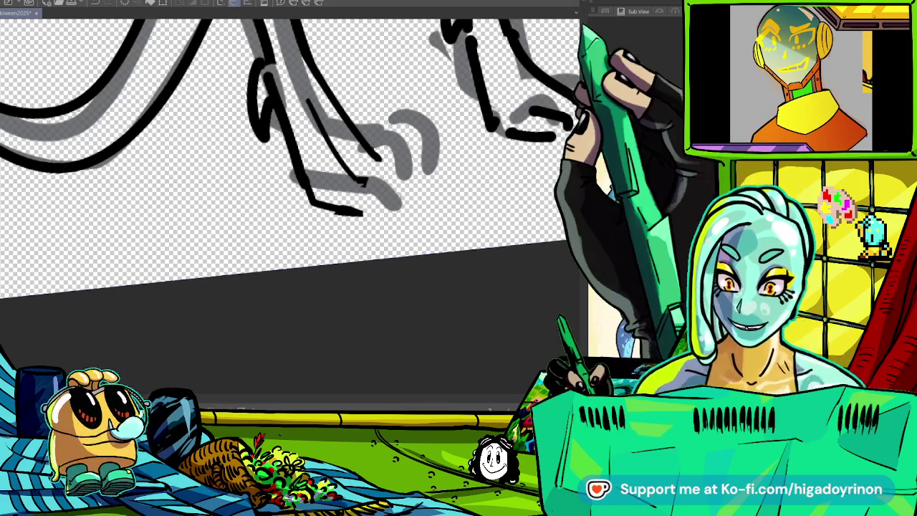
scroll(290, 180, up, 2)
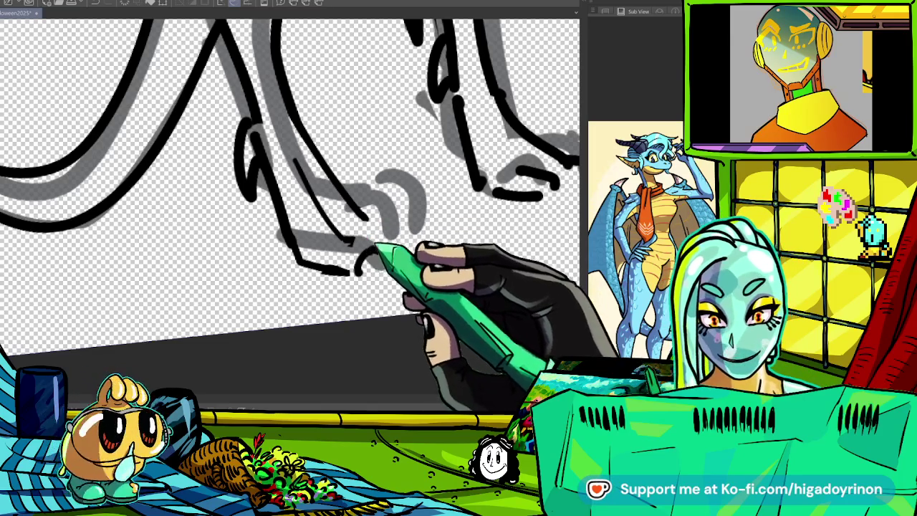
drag(382, 240, 415, 260)
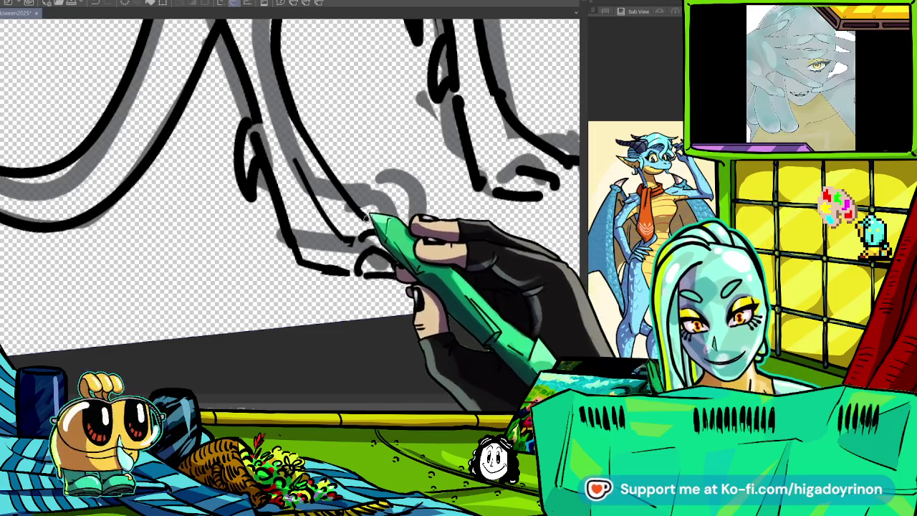
drag(378, 249, 414, 235)
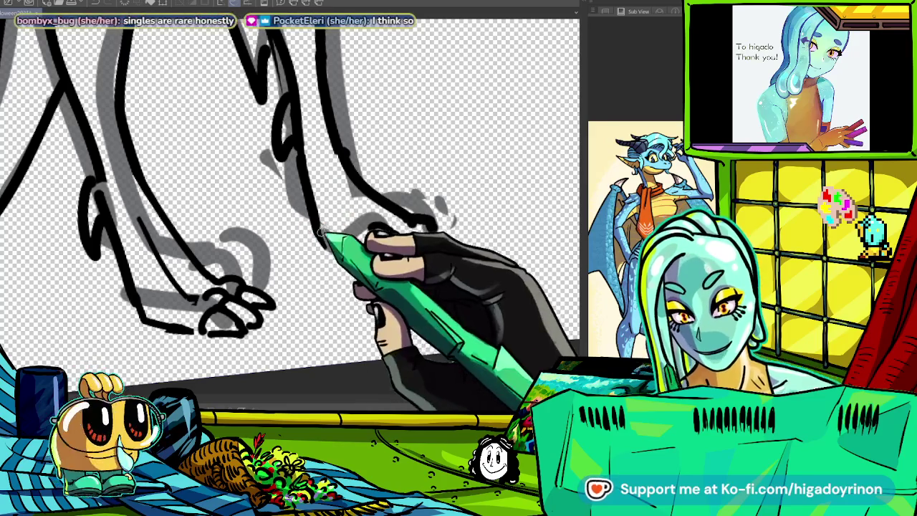
- Ink claws and toes on the second foot, then a leg line and claws on the other foot
scroll(430, 273, up, 2)
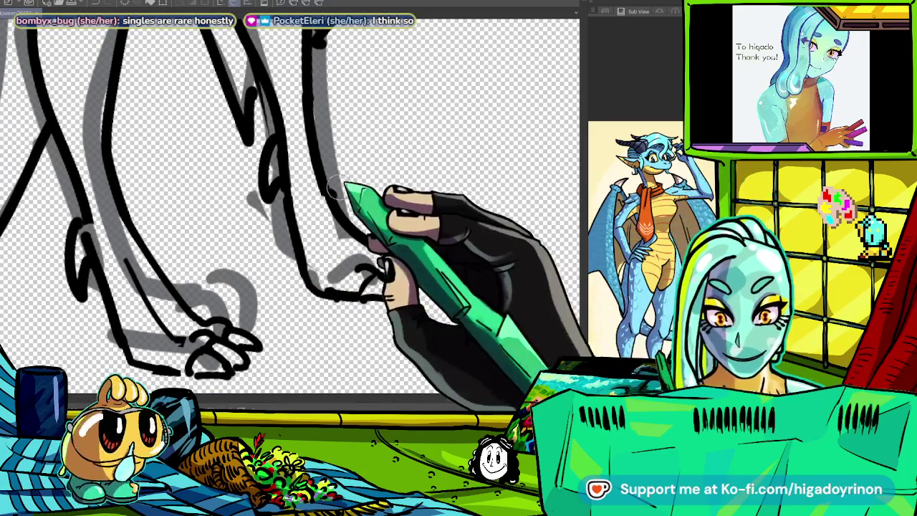
scroll(401, 244, up, 2)
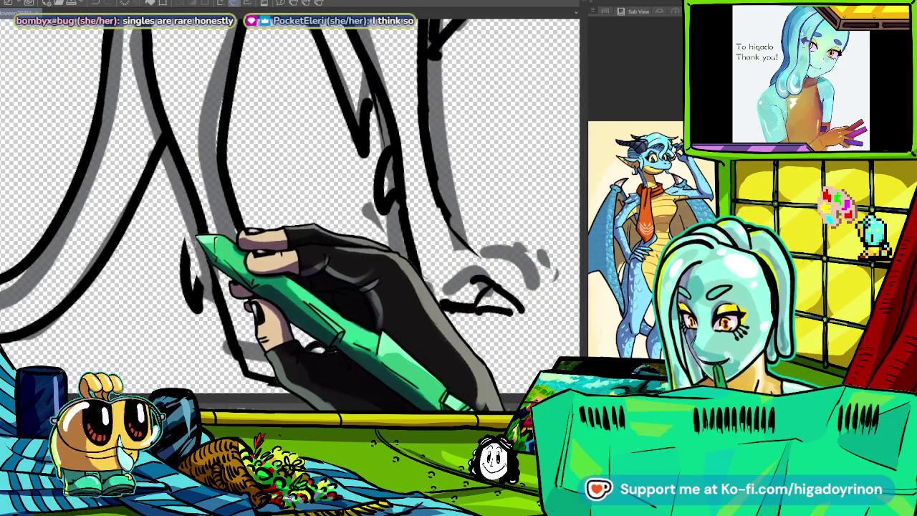
drag(195, 236, 219, 283)
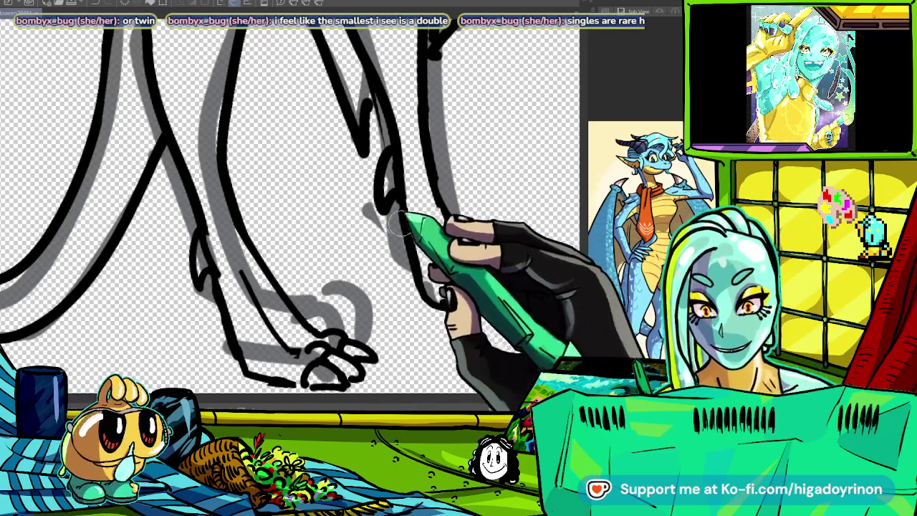
drag(407, 220, 445, 324)
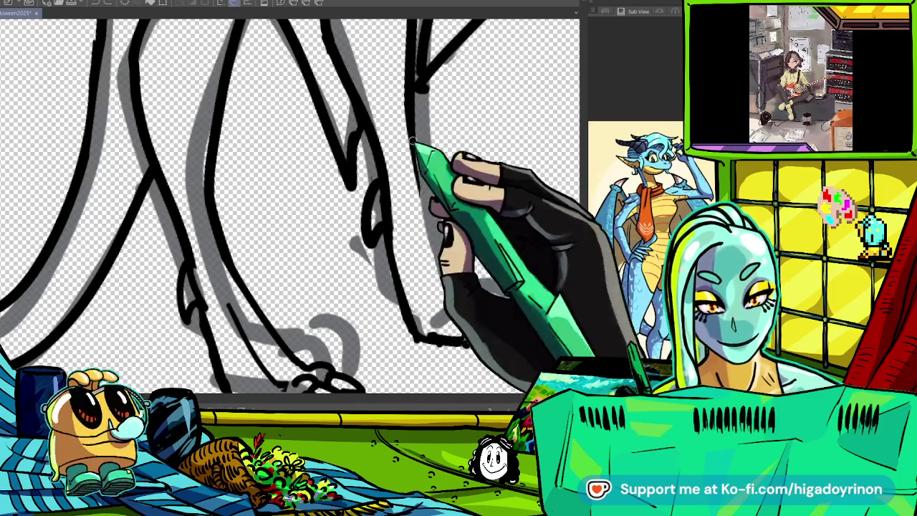
drag(445, 356, 334, 328)
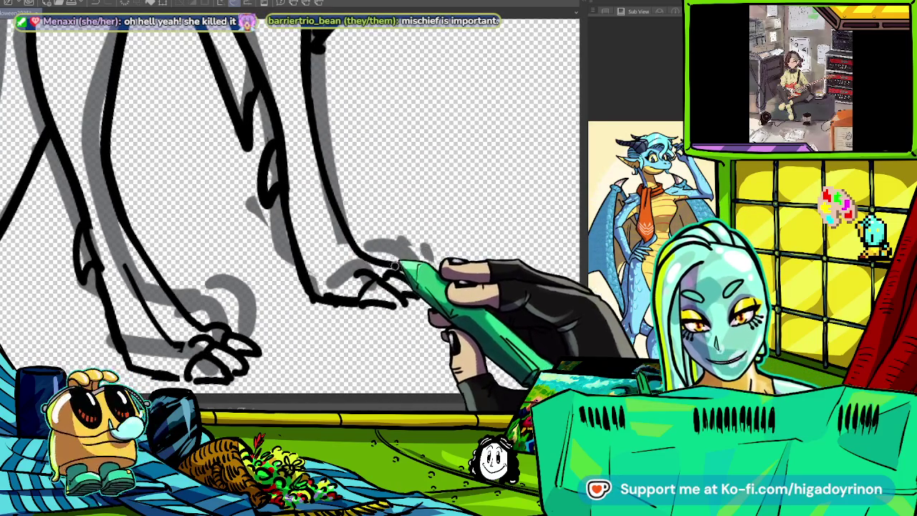
mouse_move(299, 171)
mouse_down()
mouse_move(342, 299)
mouse_move(423, 259)
mouse_up()
scroll(396, 342, down, 3)
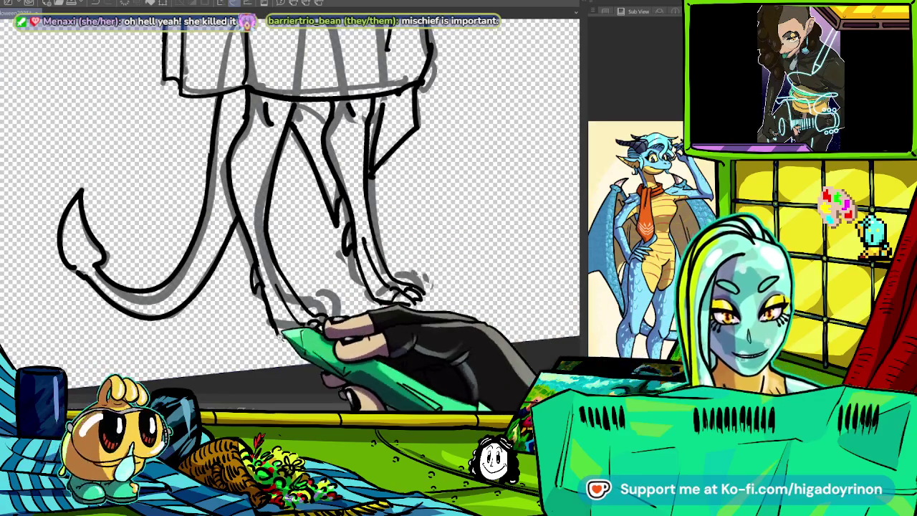
- Zoom in on the feet and add the final stroke beside the foot
scroll(386, 213, up, 2)
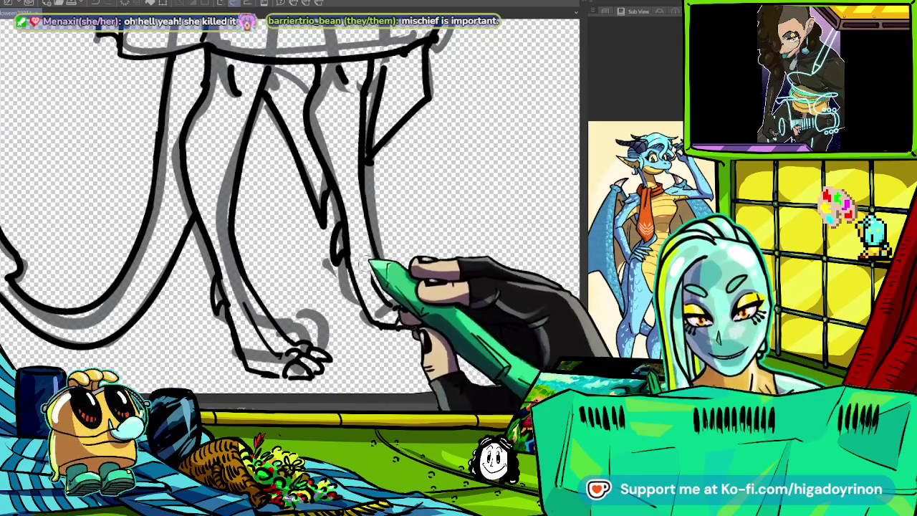
scroll(366, 215, up, 2)
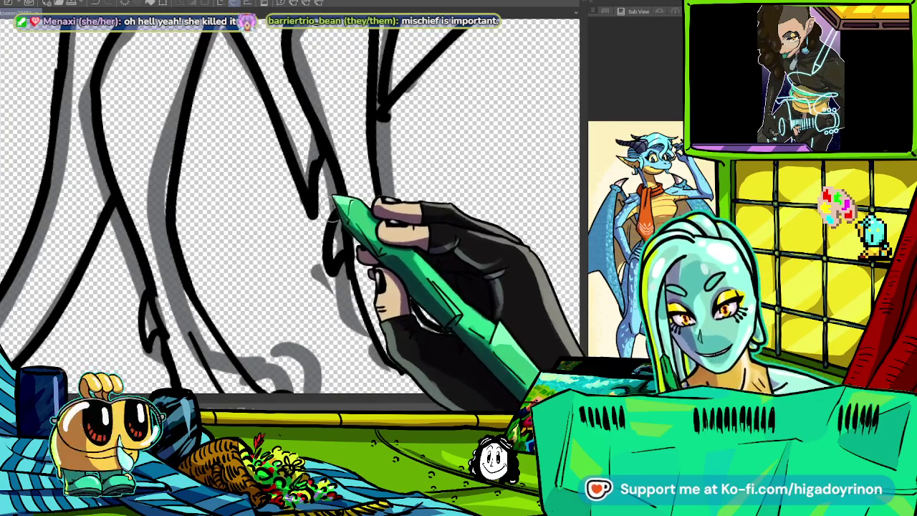
scroll(373, 210, down, 2)
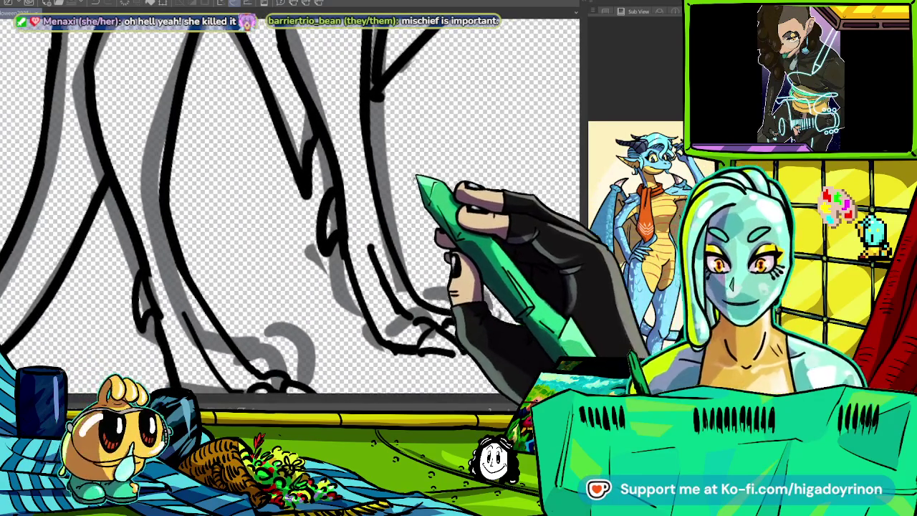
scroll(439, 188, up, 2)
scroll(439, 188, down, 1)
scroll(476, 301, down, 1)
scroll(480, 308, down, 2)
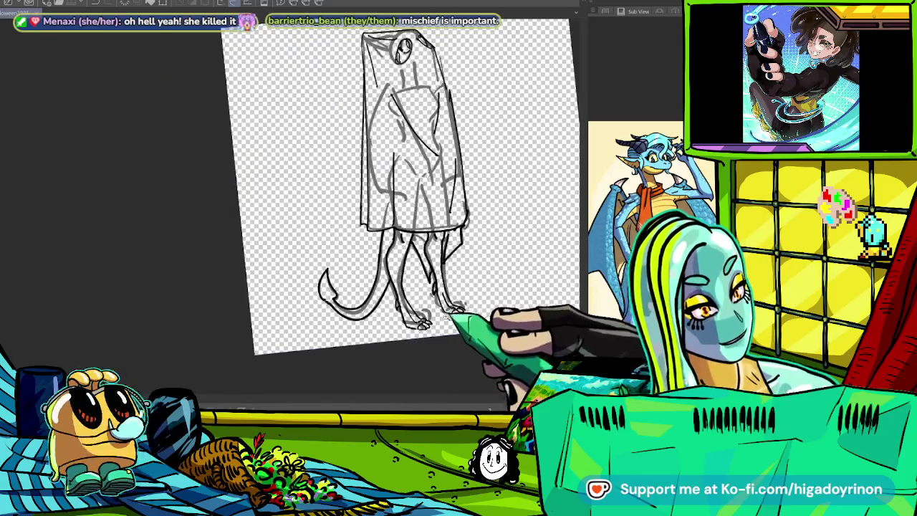
scroll(472, 262, up, 2)
scroll(473, 263, up, 2)
scroll(502, 215, up, 1)
scroll(401, 322, up, 1)
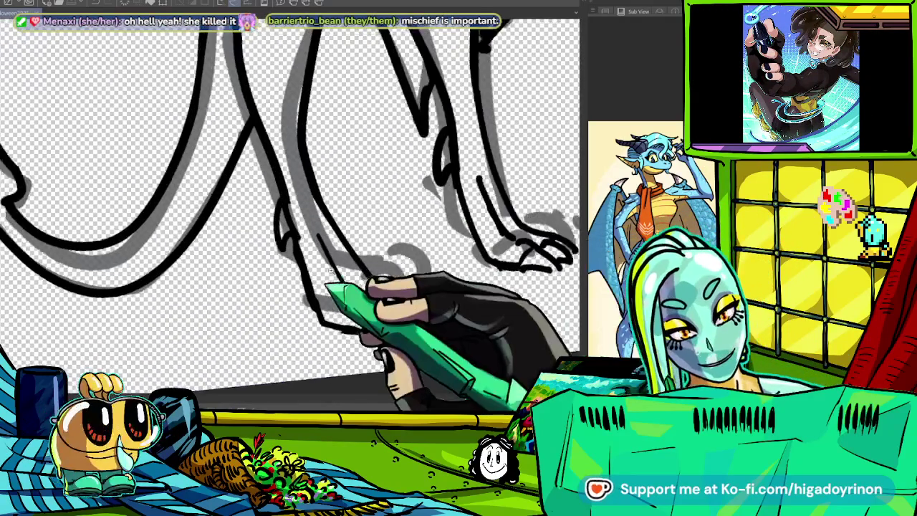
scroll(336, 251, up, 1)
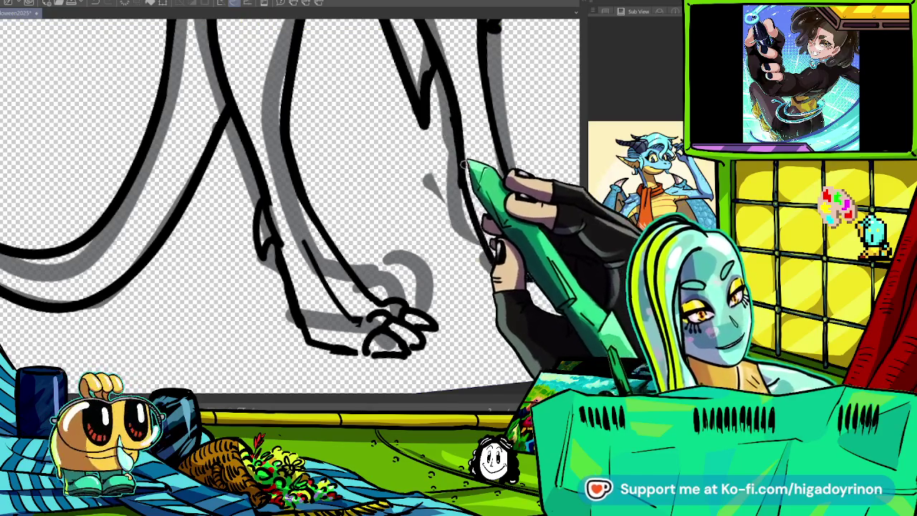
drag(465, 164, 462, 192)
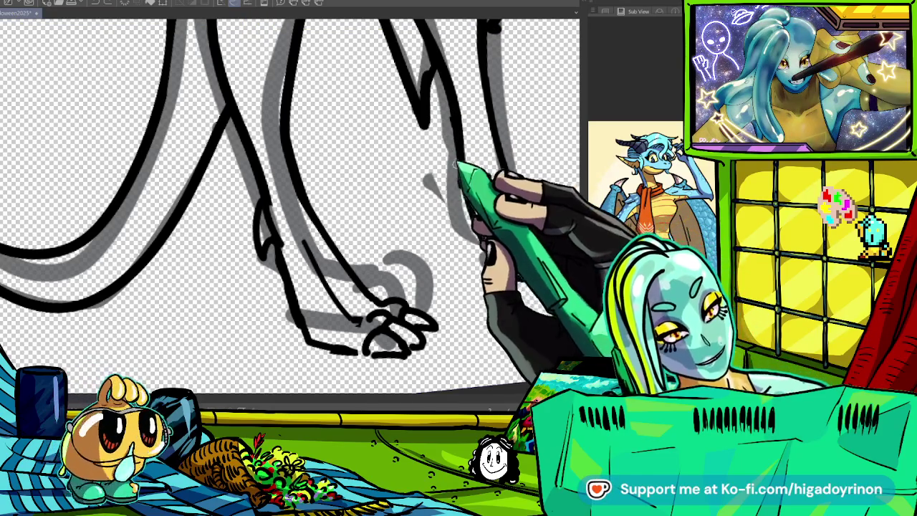
- Draw a fold line down the robe and bring the whole figure into view
scroll(358, 215, down, 5)
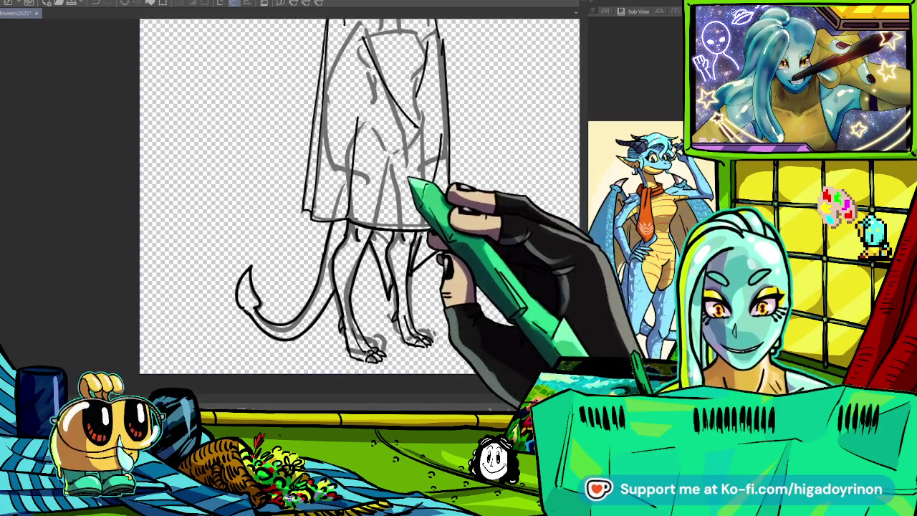
scroll(323, 215, up, 3)
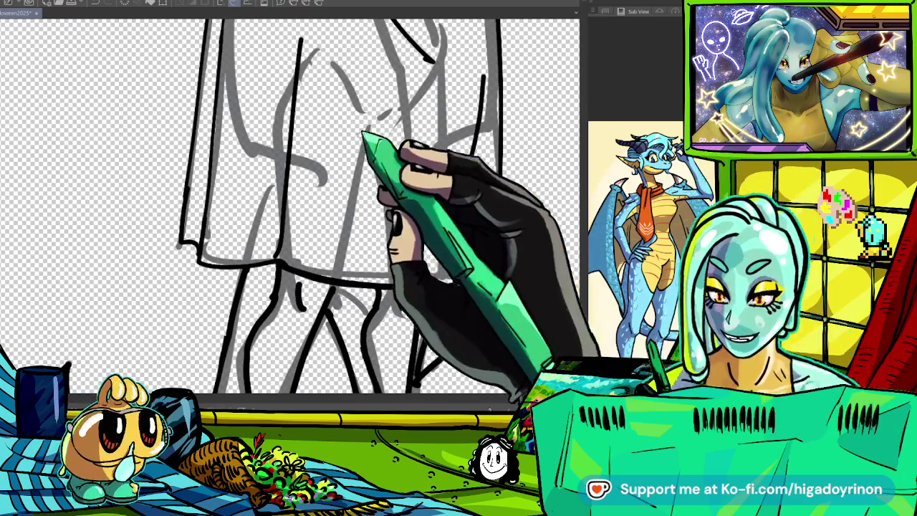
drag(337, 78, 361, 208)
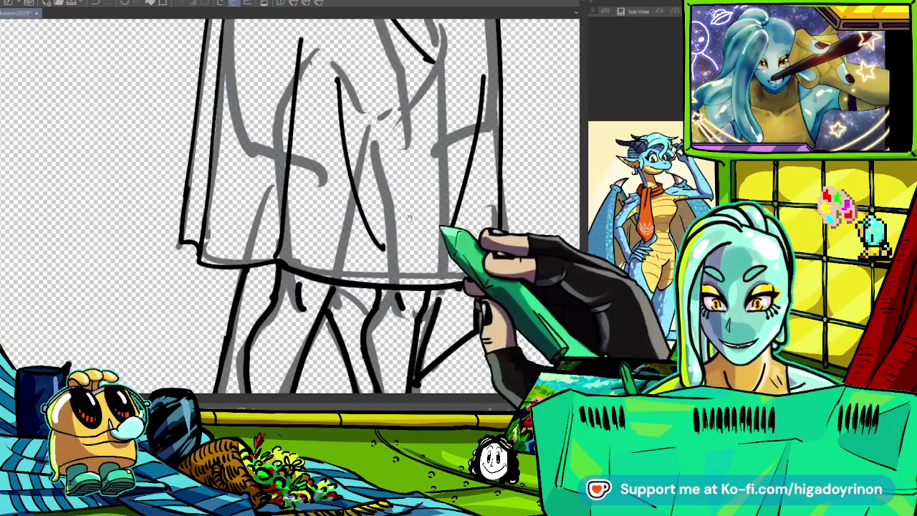
drag(387, 247, 487, 283)
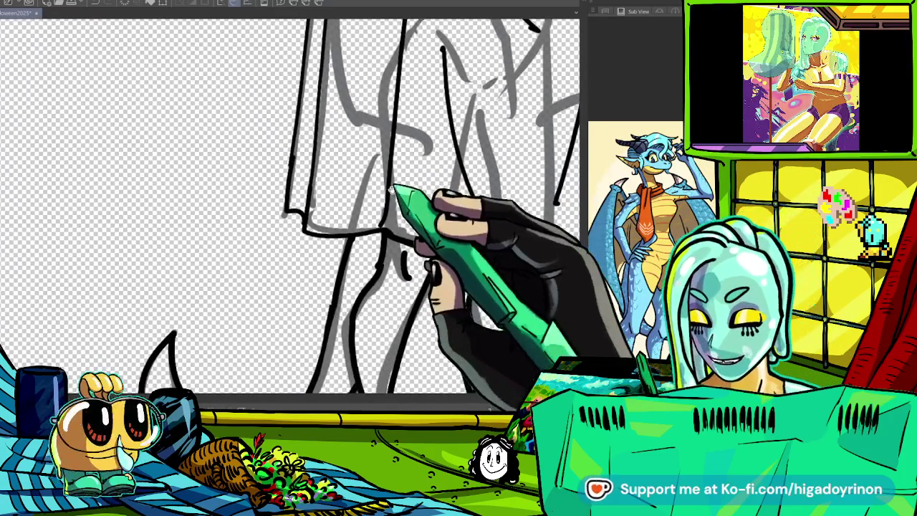
scroll(344, 215, down, 5)
scroll(434, 247, up, 3)
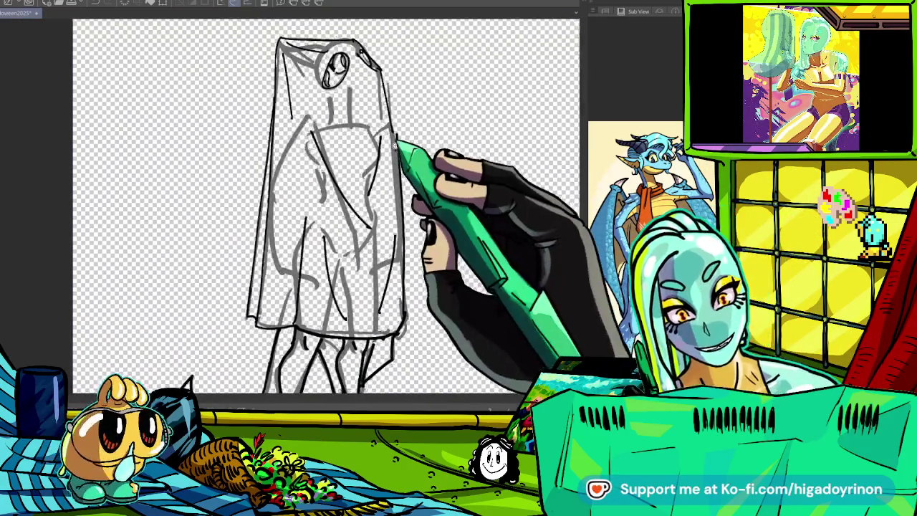
drag(435, 271, 454, 188)
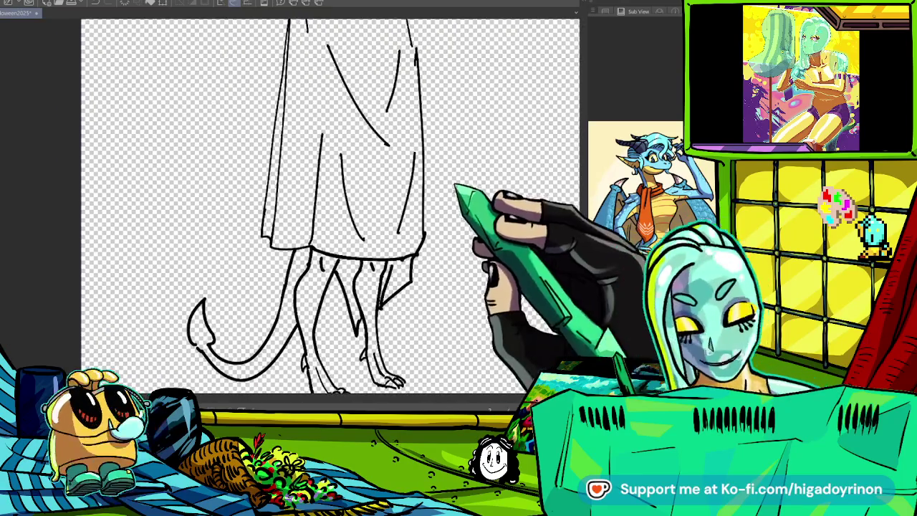
- Rotate and reposition the canvas to a comfortable angle for the robe's long strokes
scroll(448, 255, down, 5)
scroll(466, 237, up, 3)
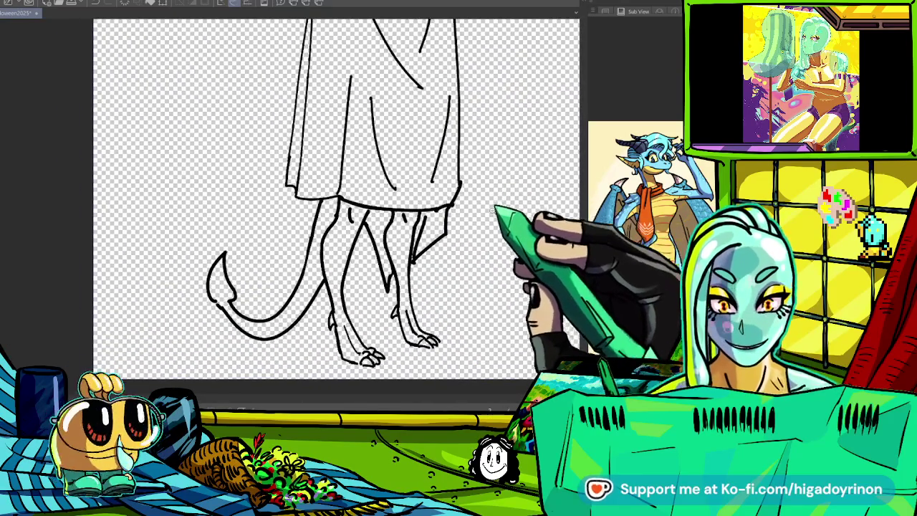
scroll(483, 272, up, 3)
scroll(471, 188, down, 3)
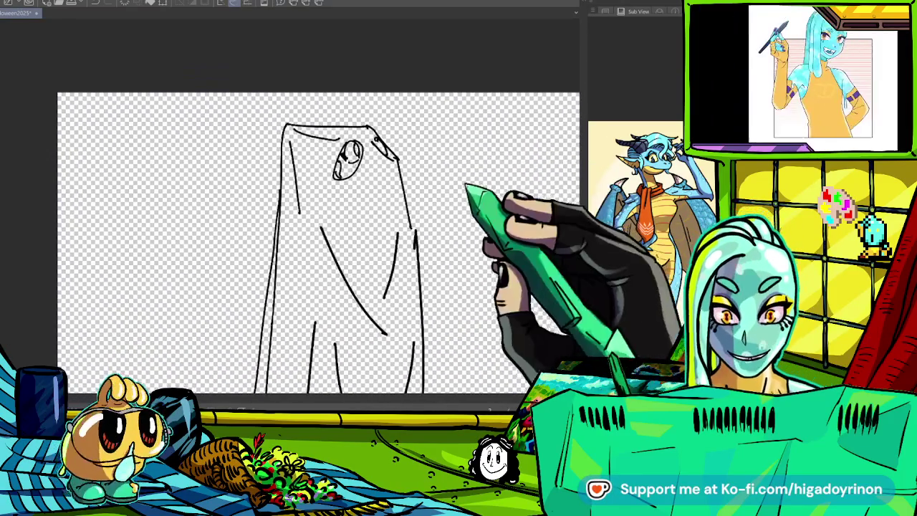
drag(471, 189, 502, 258)
scroll(448, 217, up, 5)
drag(448, 218, 435, 256)
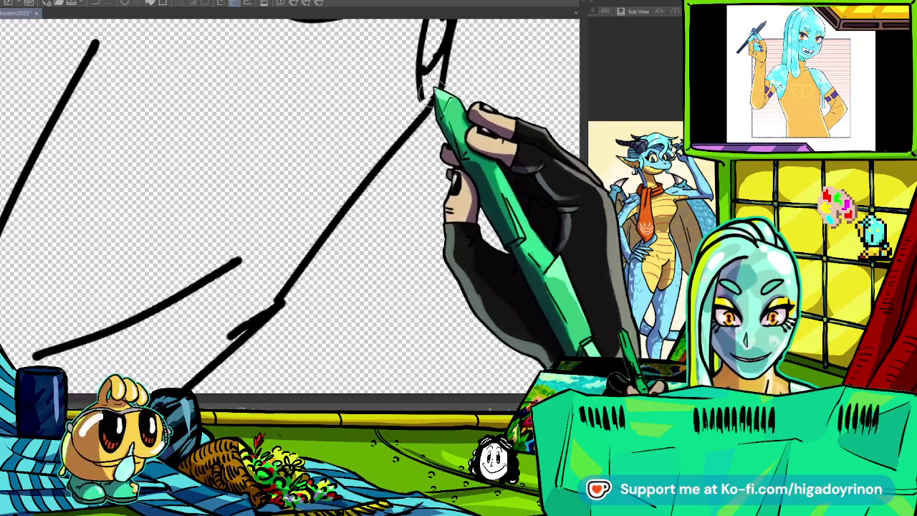
drag(291, 208, 322, 237)
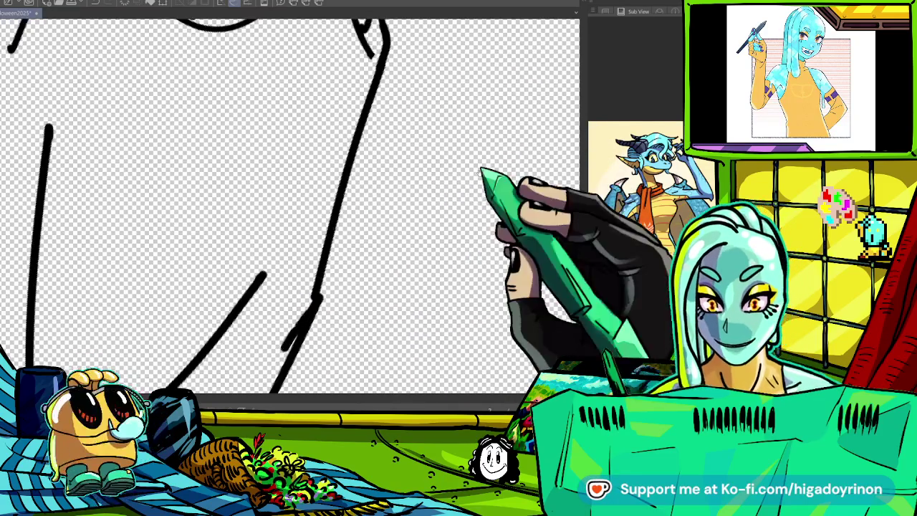
scroll(291, 208, down, 3)
scroll(290, 208, up, 3)
drag(509, 123, 431, 292)
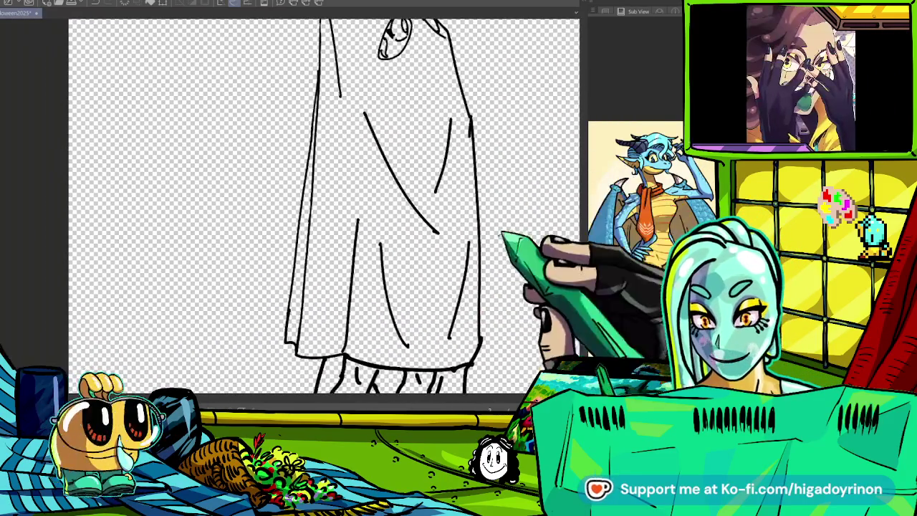
scroll(372, 309, up, 5)
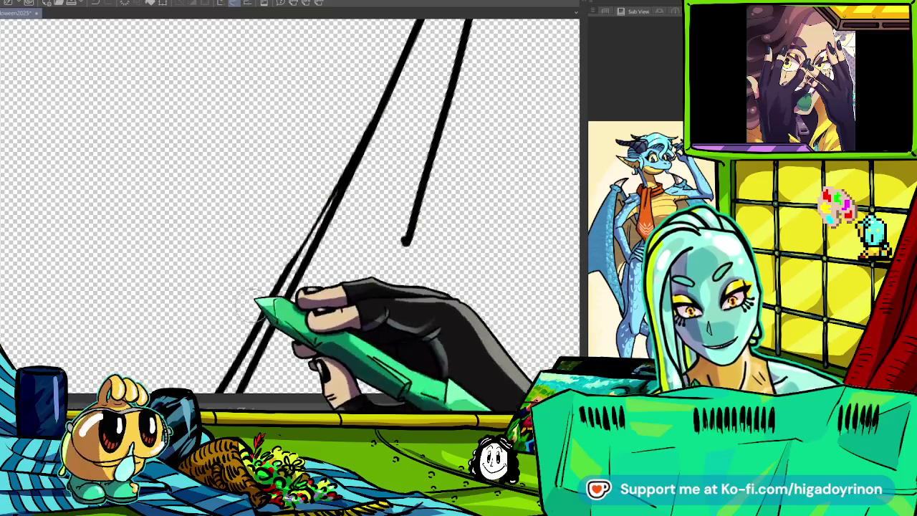
mouse_move(372, 215)
mouse_down()
mouse_move(372, 309)
mouse_move(401, 222)
mouse_up()
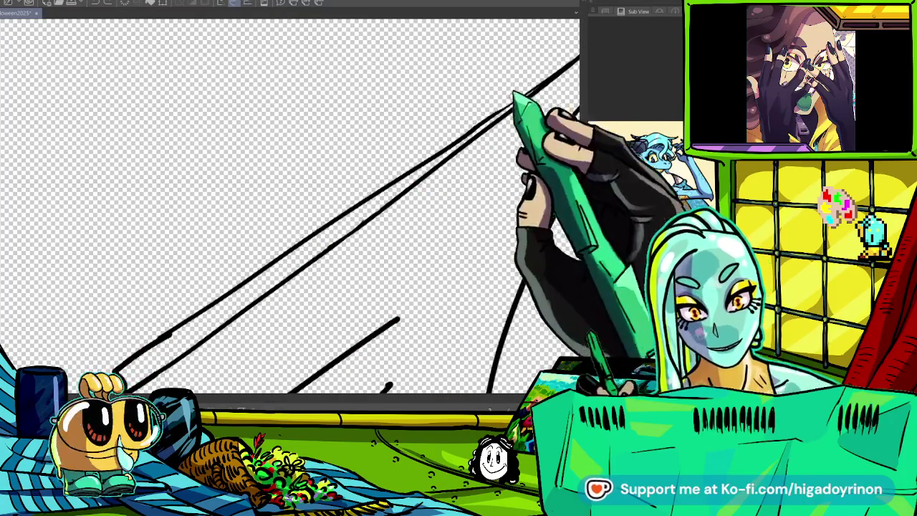
drag(394, 179, 367, 231)
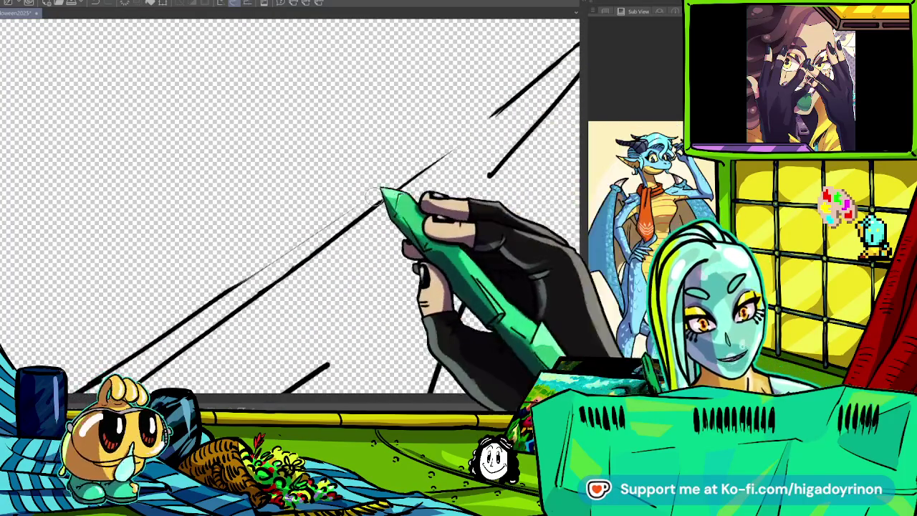
drag(491, 164, 215, 322)
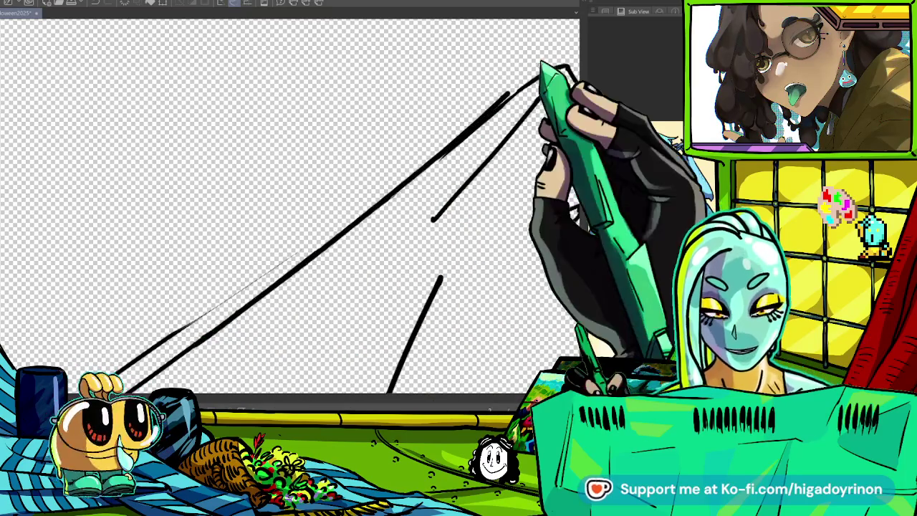
- Draw two long parallel diagonal fold lines on the sheet and zoom out to view the ghost
mouse_move(394, 192)
mouse_down()
mouse_move(548, 76)
mouse_move(424, 170)
mouse_up()
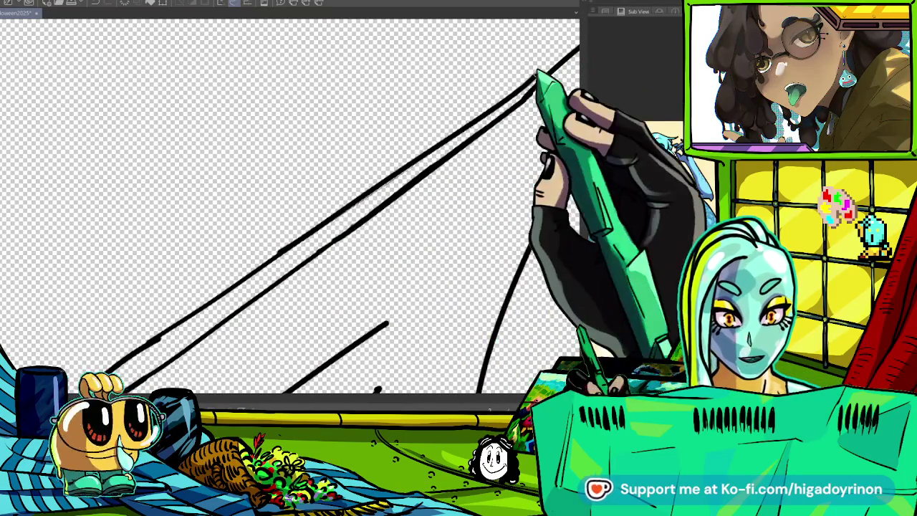
drag(143, 380, 531, 96)
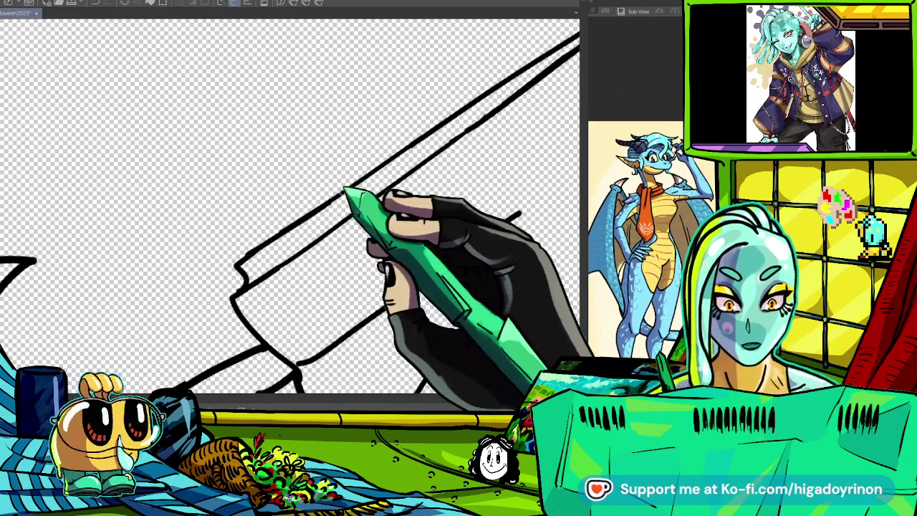
key(ctrl+minus)
key(ctrl+minus)
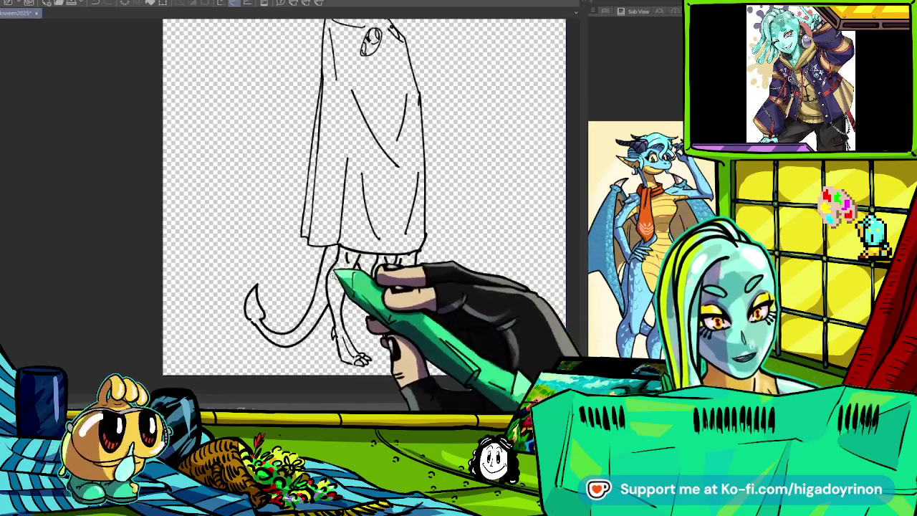
key(ctrl+minus)
- Close the hook beside the first eye into a second eye-hole loop with one curved stroke
key(ctrl+plus)
key(ctrl+plus)
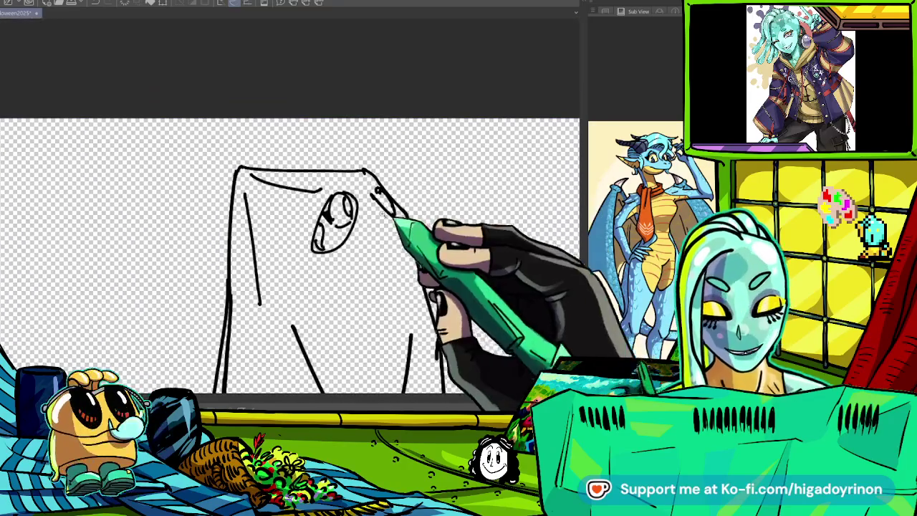
key(ctrl+plus)
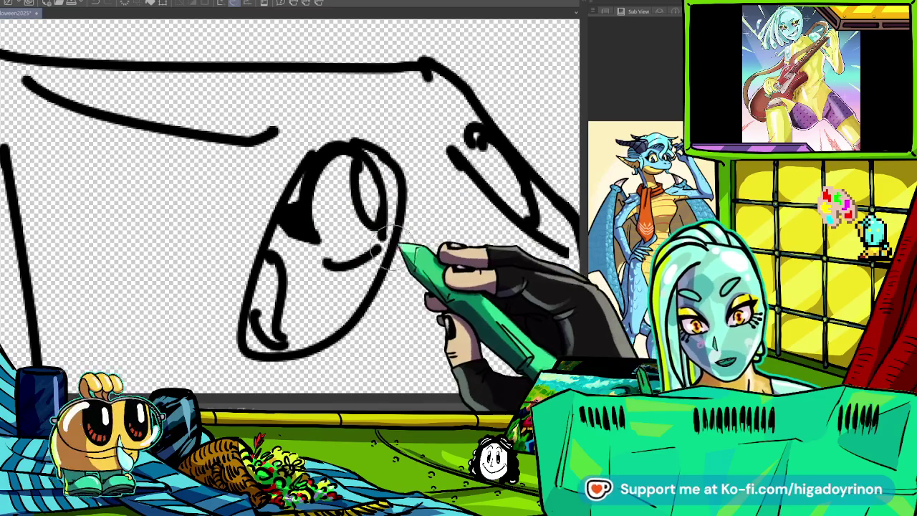
scroll(502, 265, down, 3)
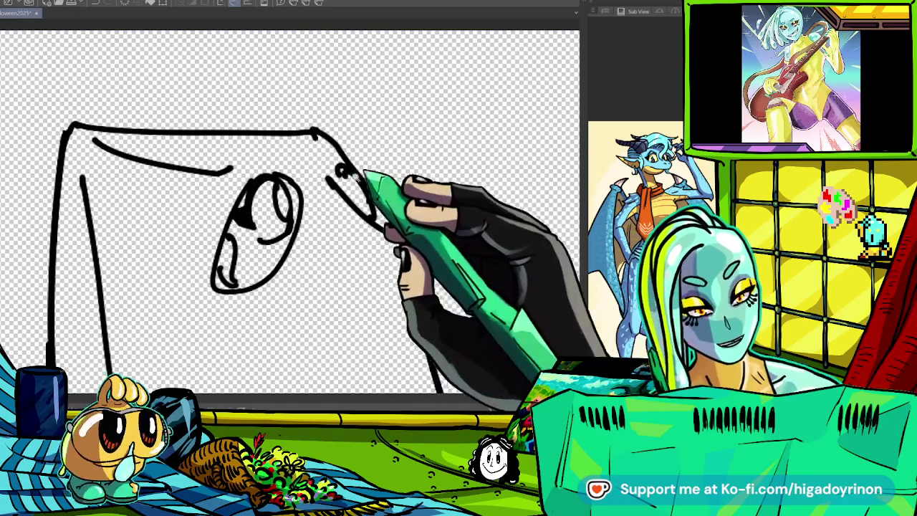
scroll(369, 183, up, 3)
scroll(349, 192, up, 2)
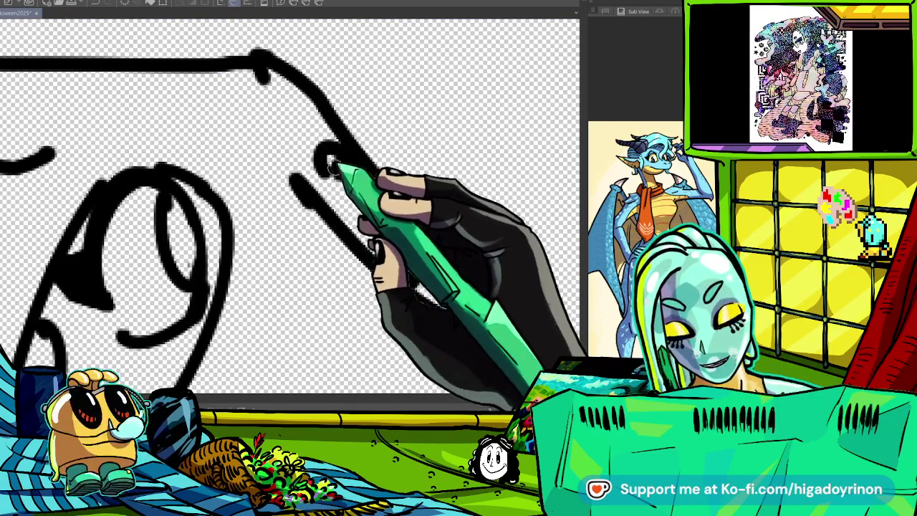
drag(322, 186, 343, 175)
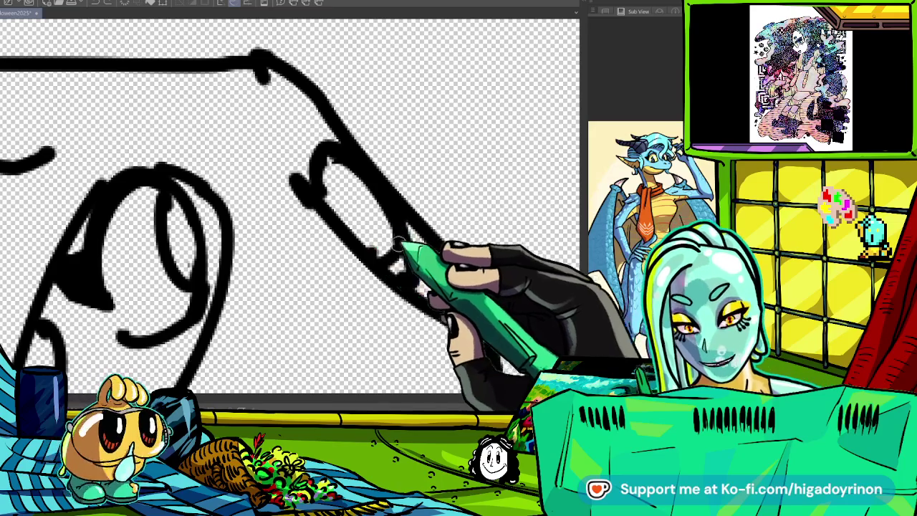
scroll(384, 248, down, 5)
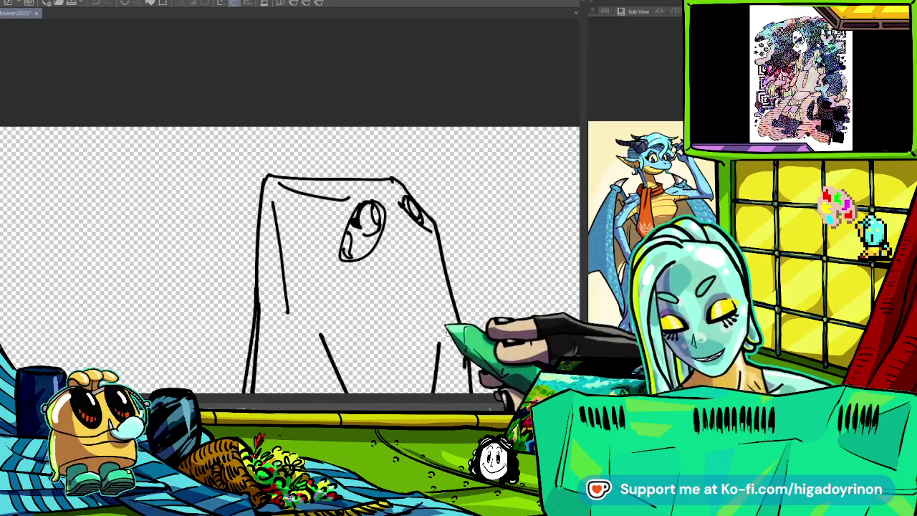
scroll(387, 254, up, 1)
scroll(402, 271, down, 2)
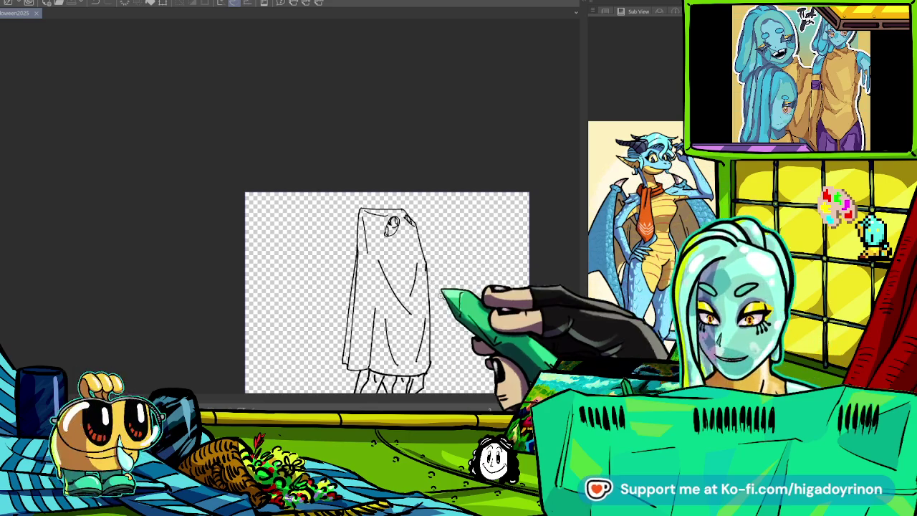
scroll(473, 310, up, 2)
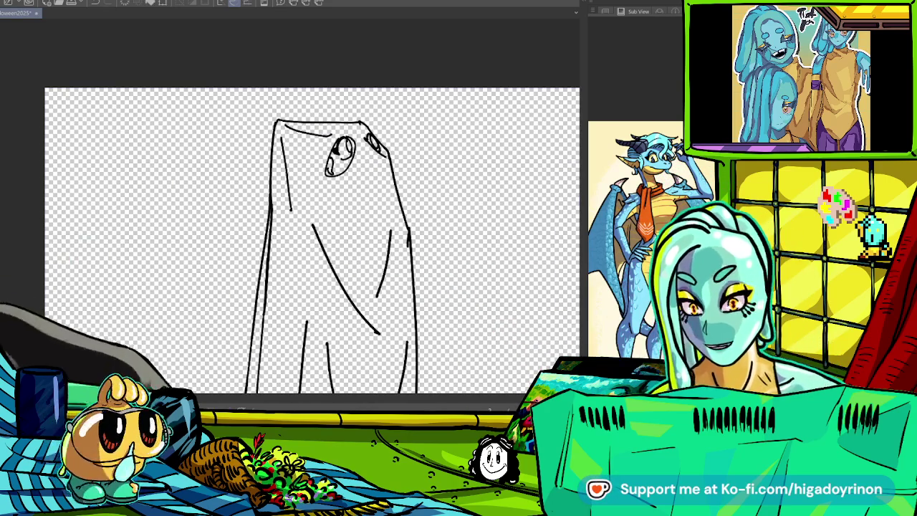
- Fill the ghost sheet with white
click(344, 279)
drag(444, 315, 522, 215)
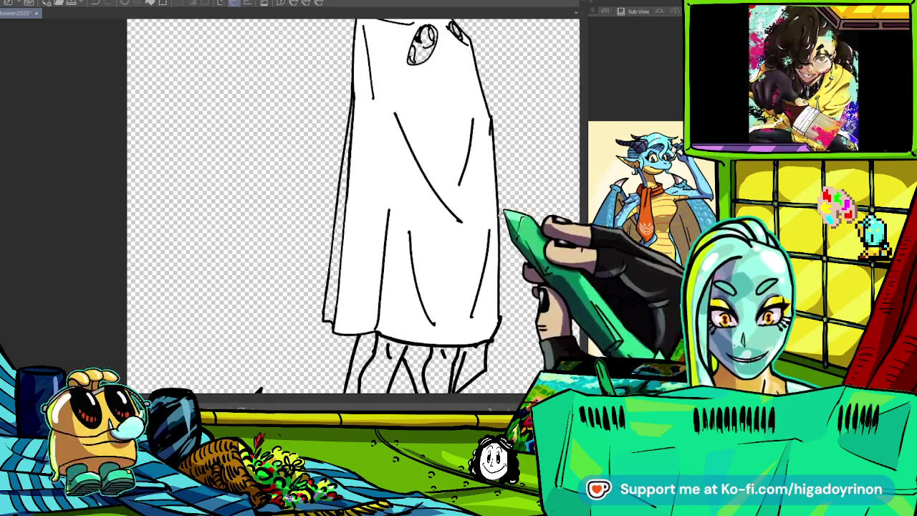
scroll(354, 208, up, 3)
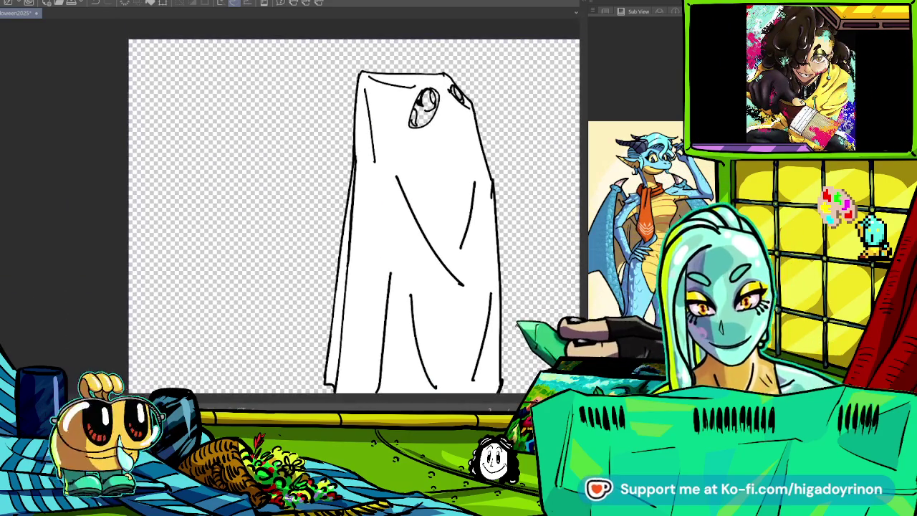
scroll(354, 215, down, 5)
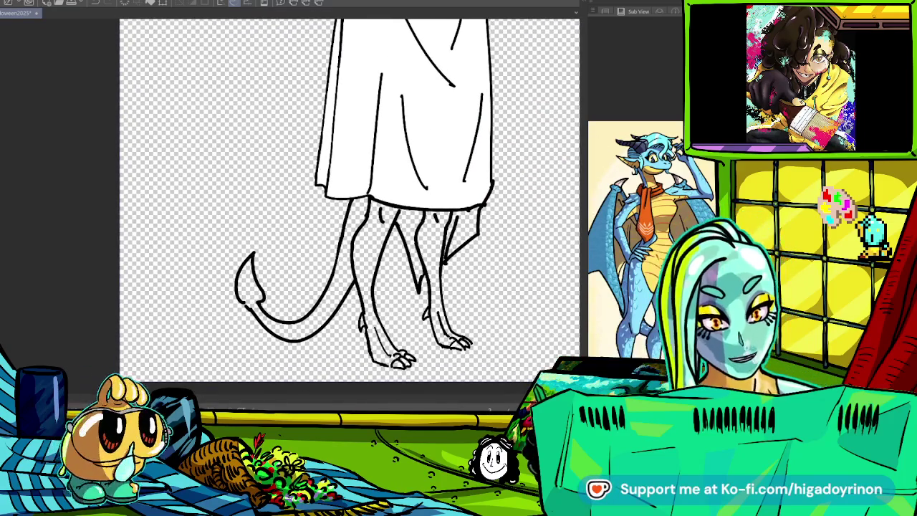
- Fill the left leg, tail and right leg with light blue
click(373, 305)
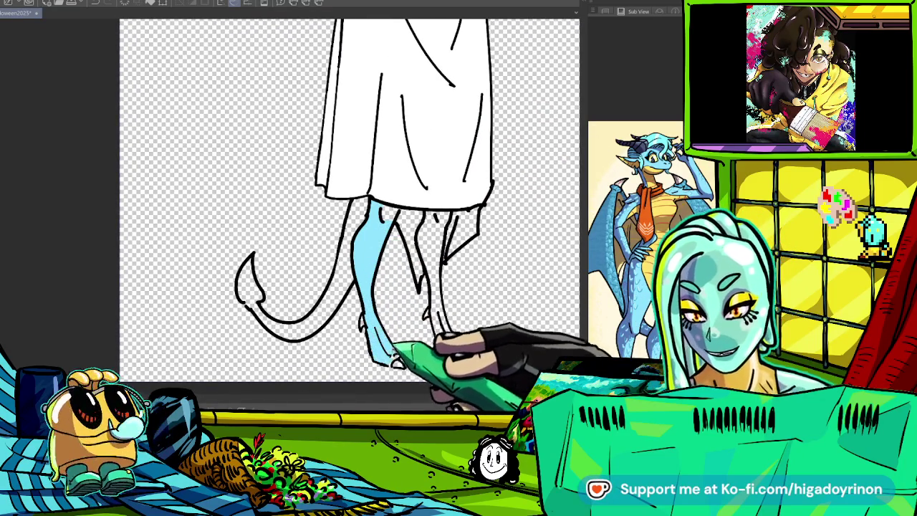
click(298, 324)
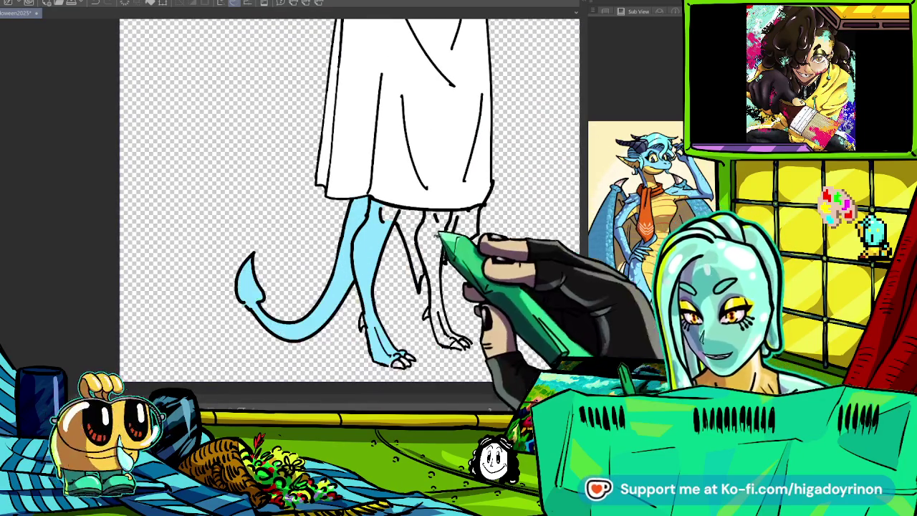
click(434, 258)
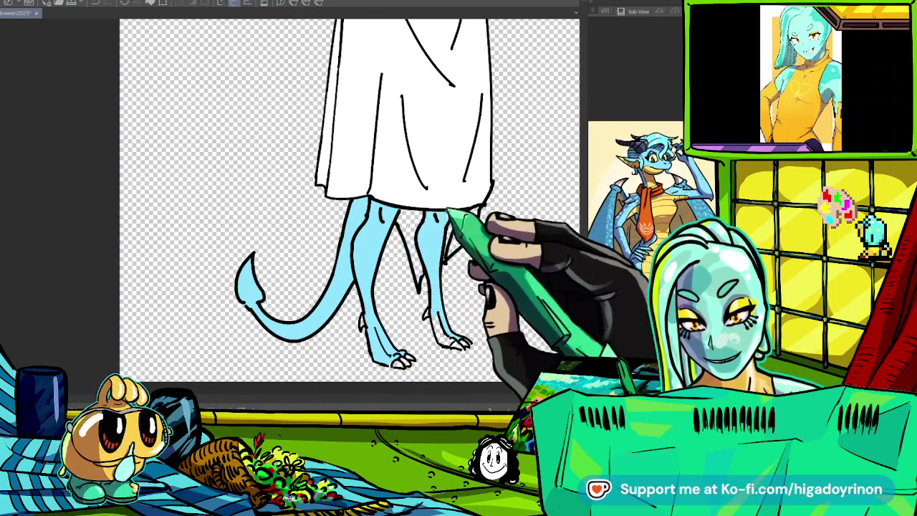
drag(453, 335, 462, 265)
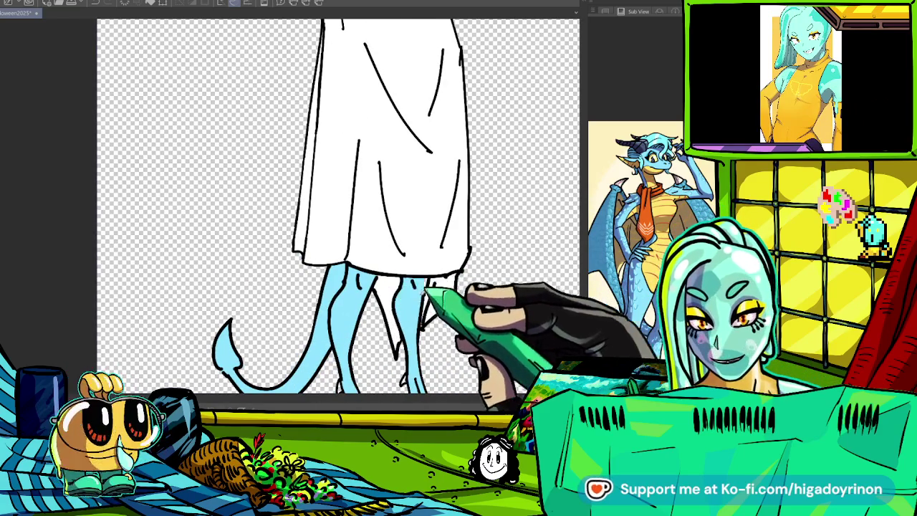
scroll(429, 278, up, 5)
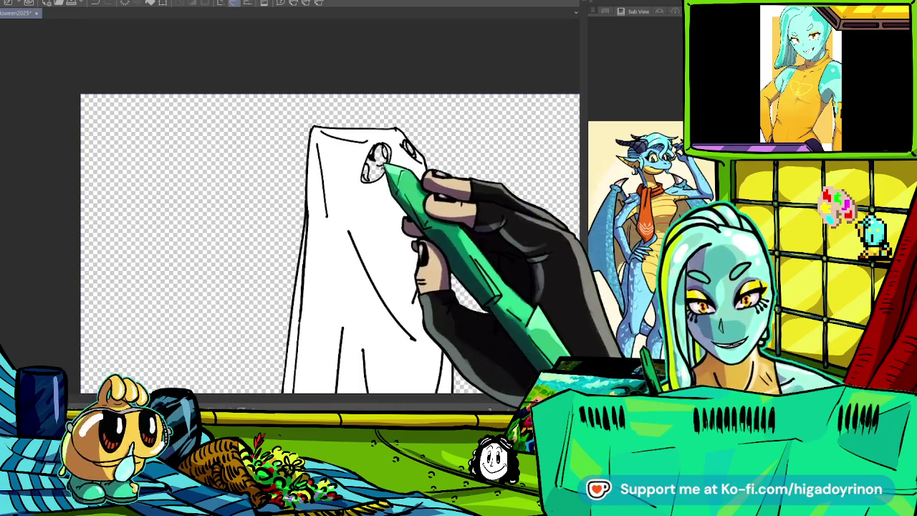
- Fill the left eye hole with light blue while colouring the eyes
click(374, 165)
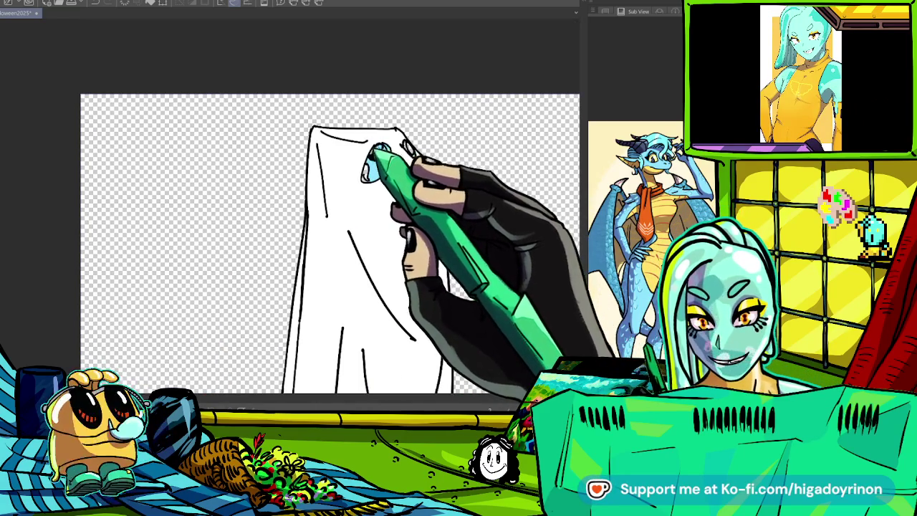
scroll(371, 157, up, 3)
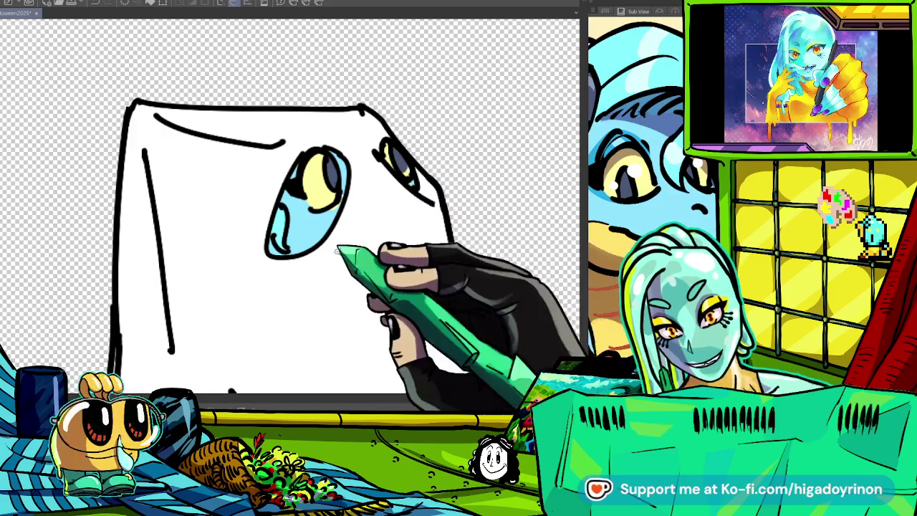
scroll(426, 179, up, 2)
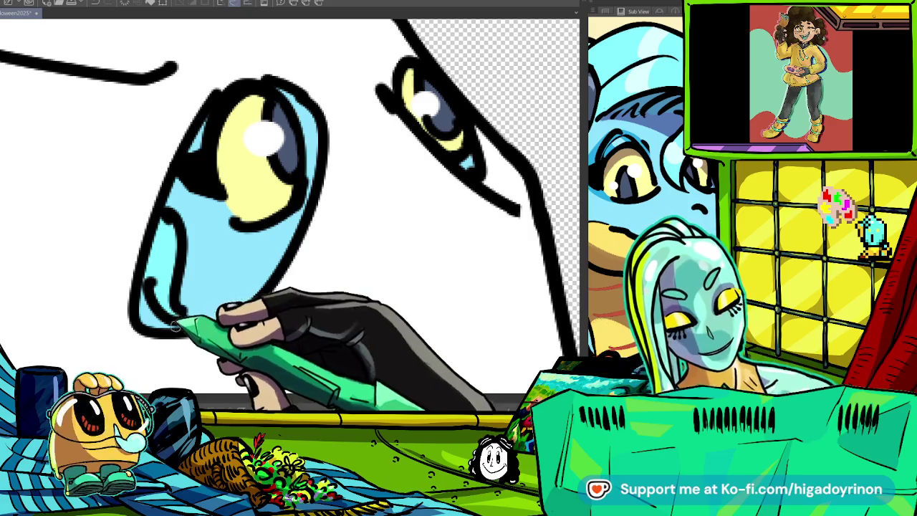
scroll(484, 231, down, 2)
scroll(484, 231, down, 1)
scroll(485, 232, down, 1)
scroll(486, 233, down, 1)
scroll(485, 234, down, 2)
drag(486, 234, 520, 139)
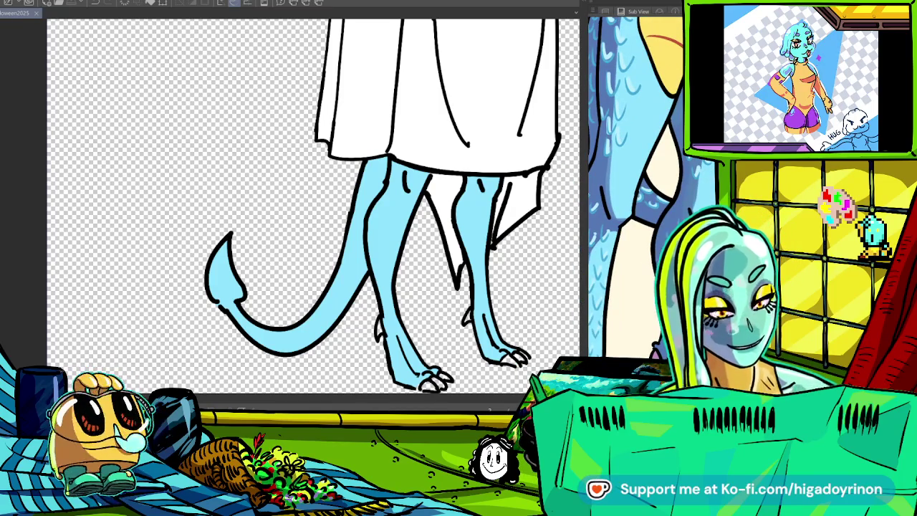
scroll(387, 215, up, 2)
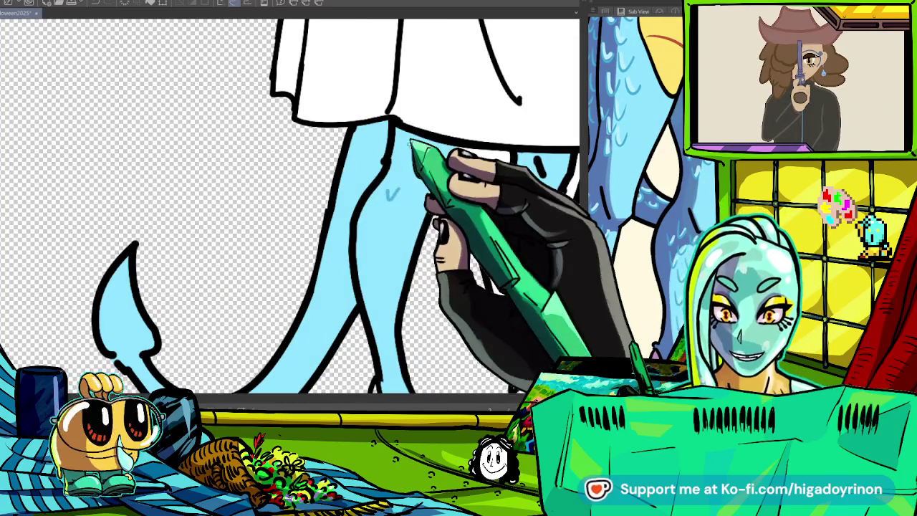
- Add small darker-blue scale marks to the creature's legs
scroll(392, 193, up, 2)
mouse_move(382, 186)
mouse_down()
mouse_move(388, 208)
mouse_move(367, 226)
mouse_move(396, 208)
mouse_up()
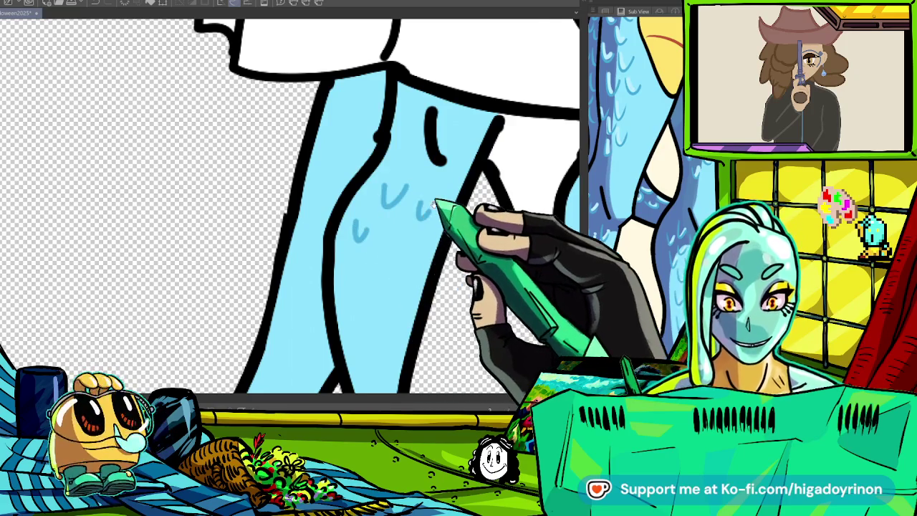
scroll(434, 206, down, 2)
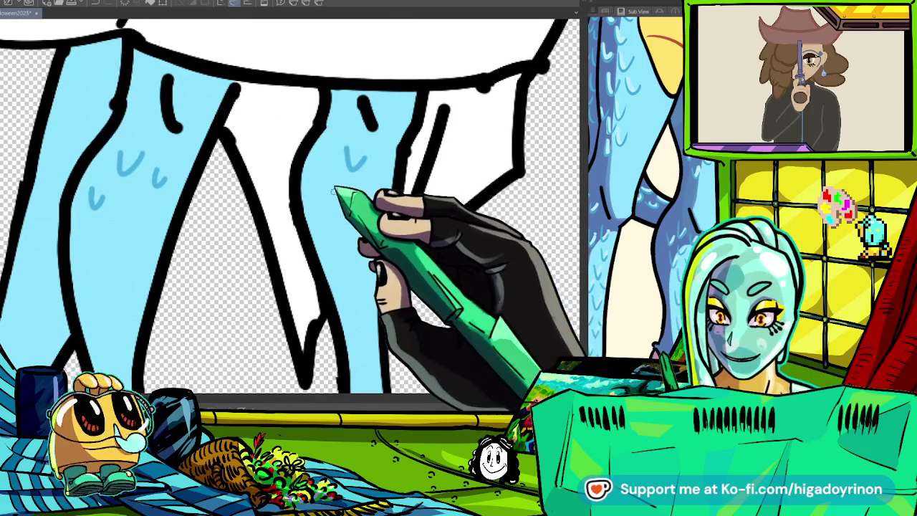
scroll(573, 227, up, 2)
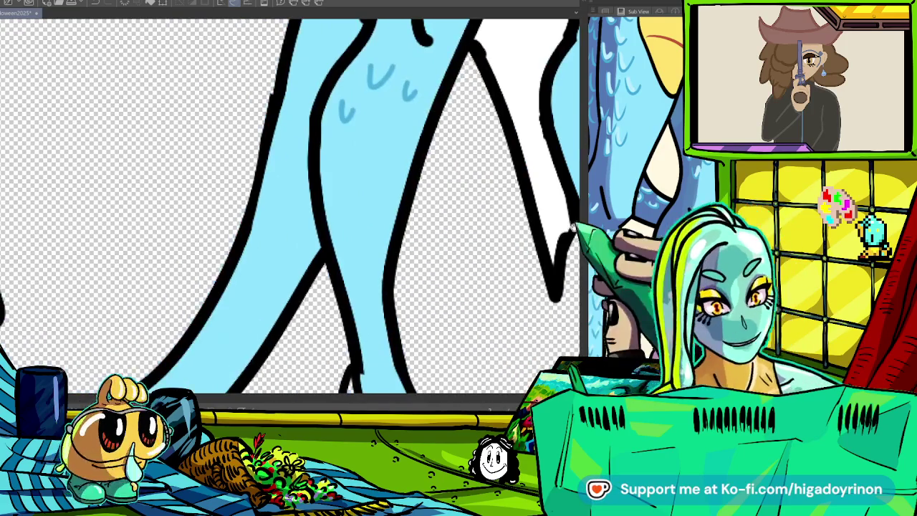
drag(571, 227, 606, 279)
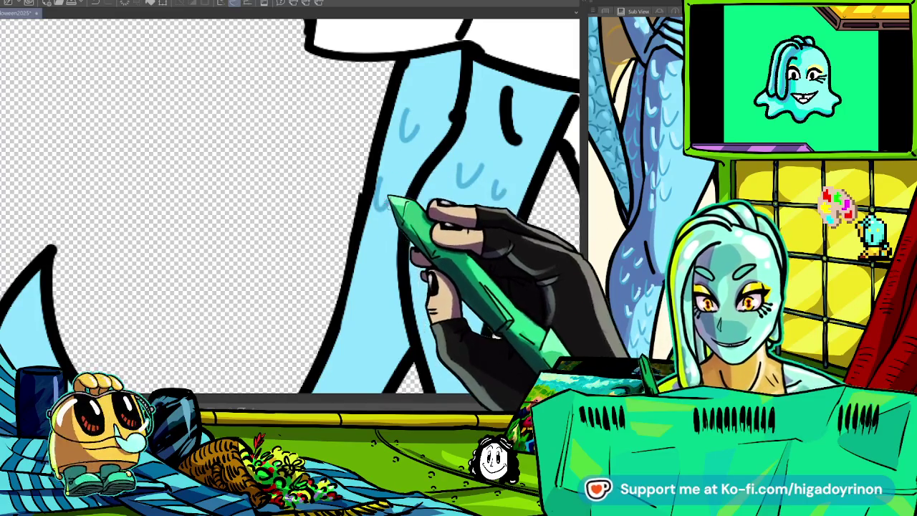
scroll(425, 169, down, 5)
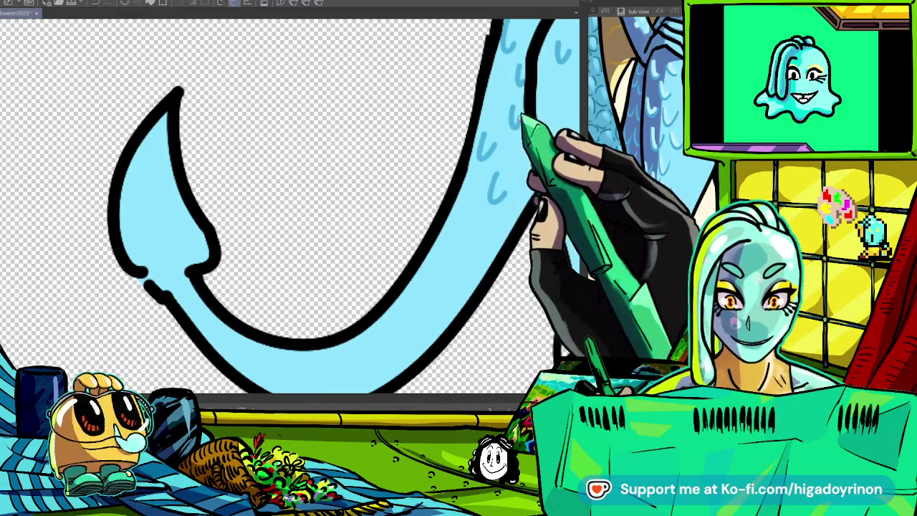
scroll(512, 196, down, 3)
drag(498, 162, 493, 176)
drag(489, 215, 483, 229)
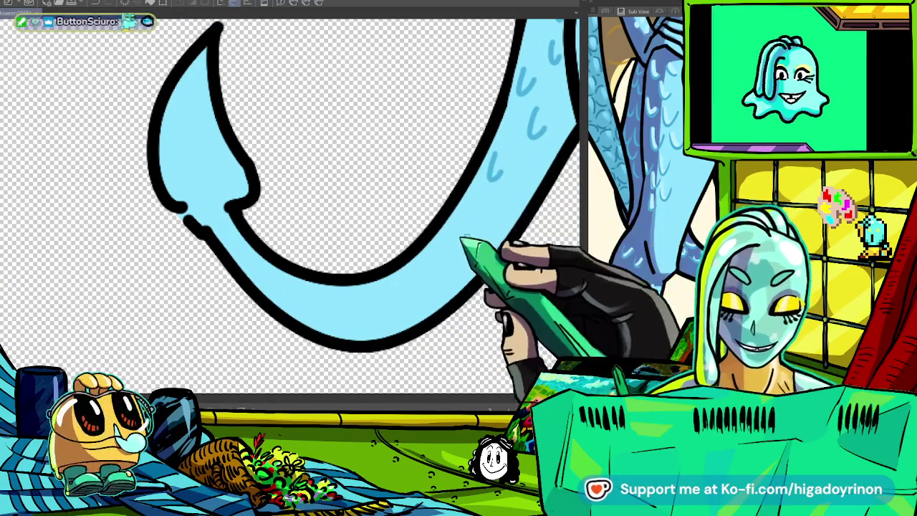
- Add another blue scale mark further along the leg
scroll(452, 251, left, 3)
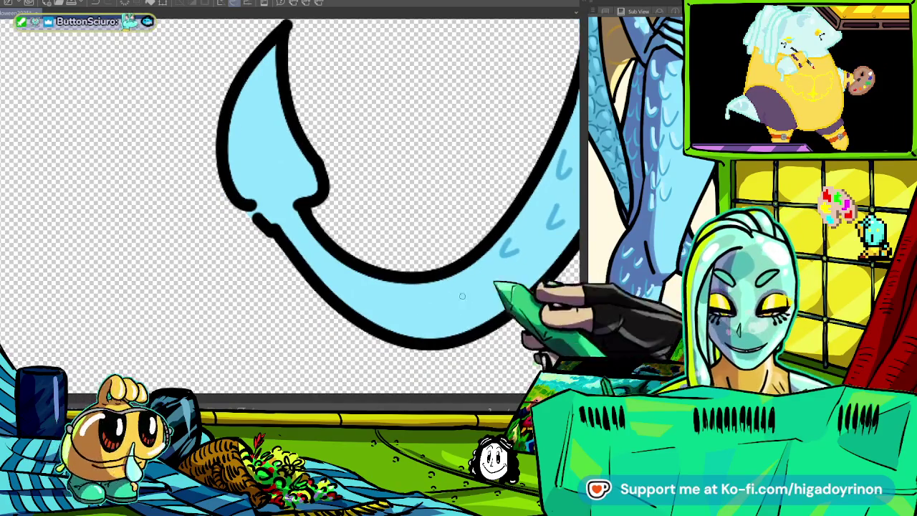
scroll(508, 289, right, 3)
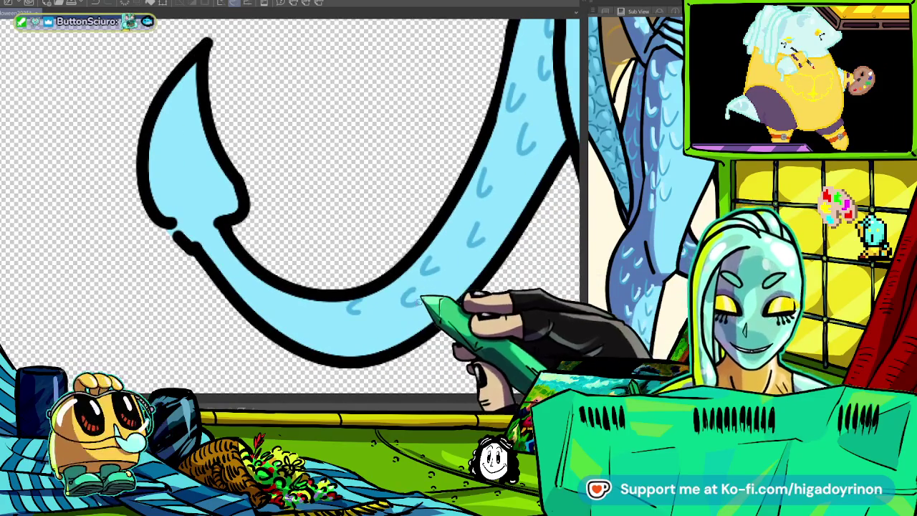
scroll(423, 301, down, 2)
scroll(453, 253, down, 2)
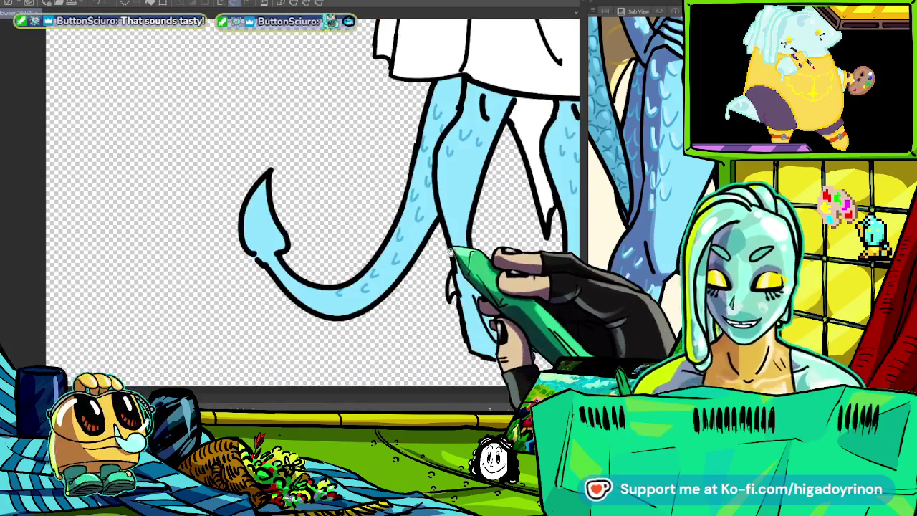
scroll(452, 252, down, 2)
scroll(473, 265, down, 2)
scroll(507, 286, down, 2)
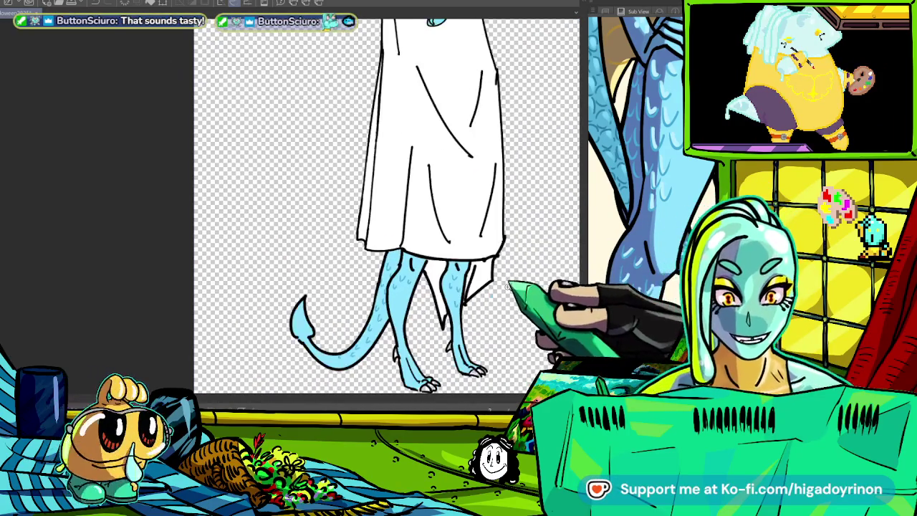
scroll(492, 285, up, 1)
scroll(430, 301, up, 3)
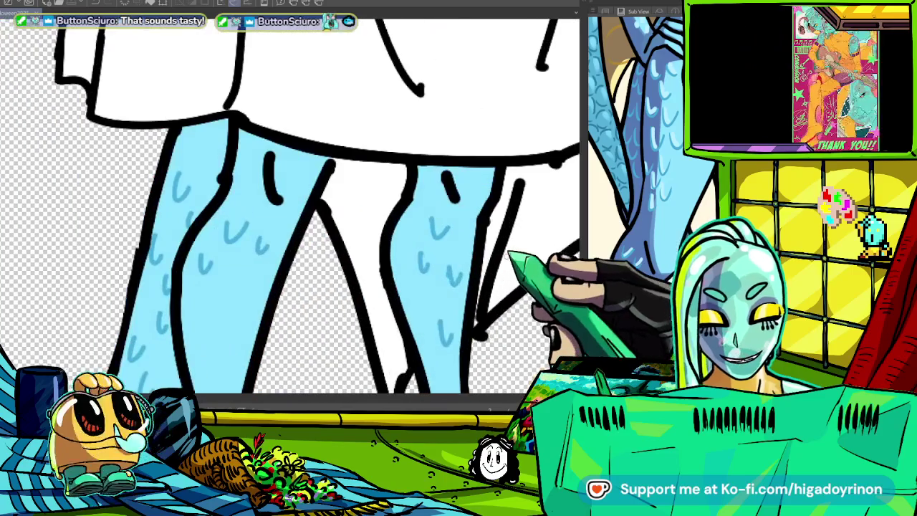
scroll(323, 323, up, 1)
scroll(323, 286, up, 2)
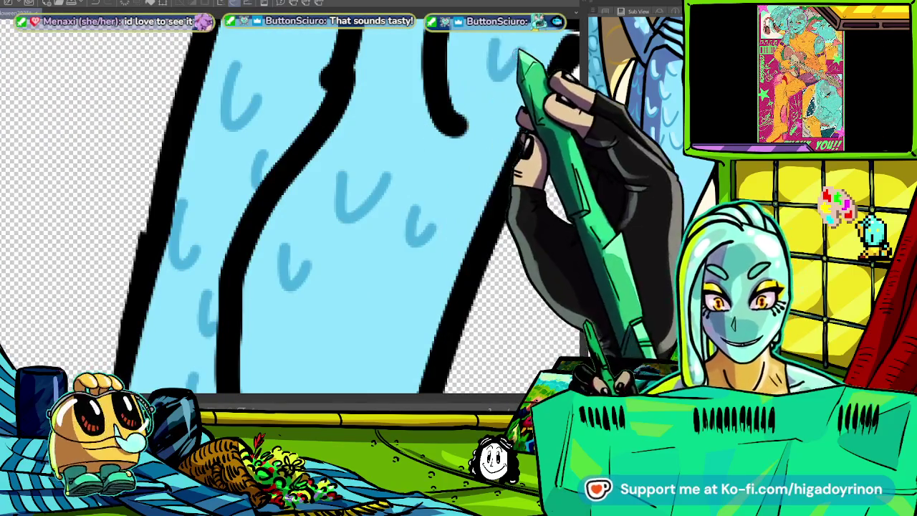
scroll(437, 143, up, 1)
drag(432, 113, 455, 124)
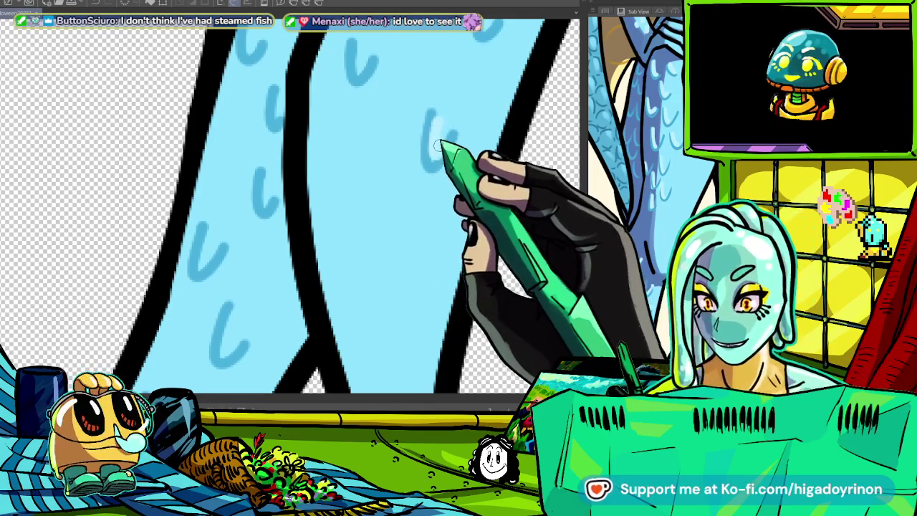
- Pan and rotate the canvas across the legs
drag(502, 215, 456, 174)
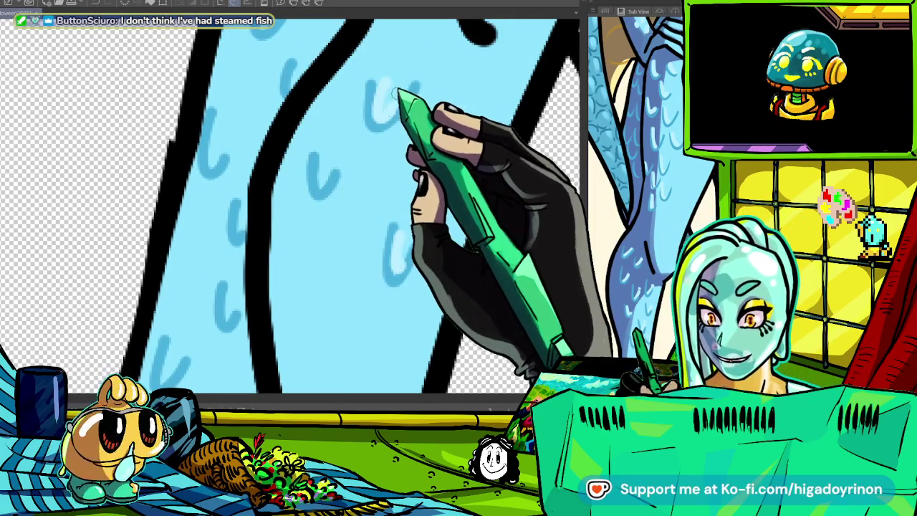
mouse_move(368, 164)
mouse_down()
mouse_move(528, 123)
mouse_move(446, 174)
mouse_up()
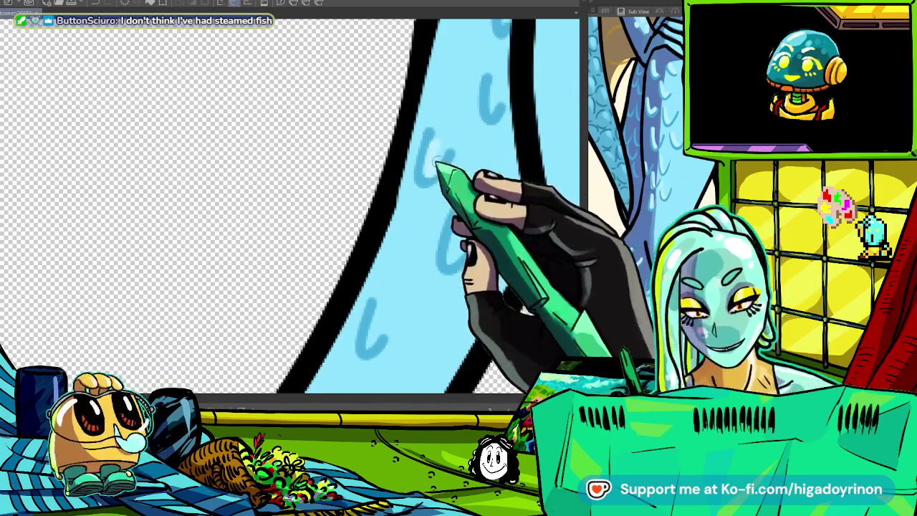
mouse_move(389, 323)
mouse_down()
mouse_move(466, 166)
mouse_move(379, 143)
mouse_up()
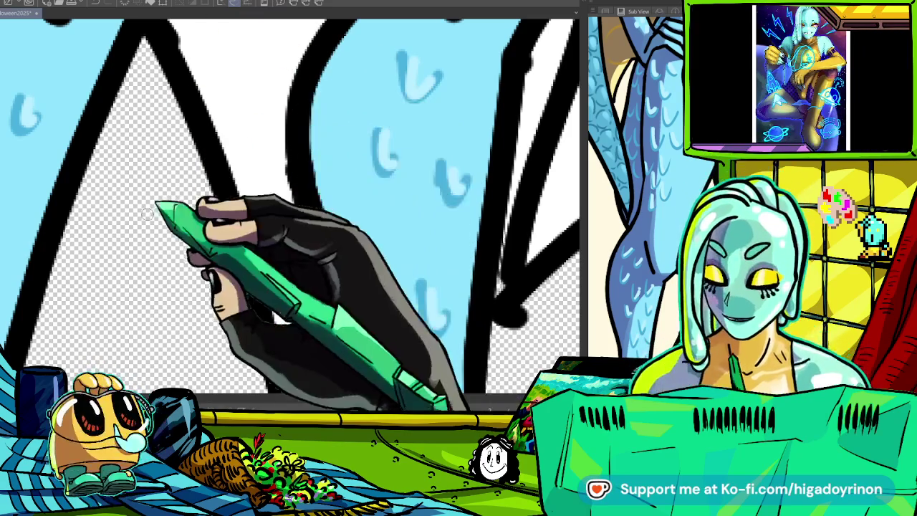
scroll(249, 115, down, 4)
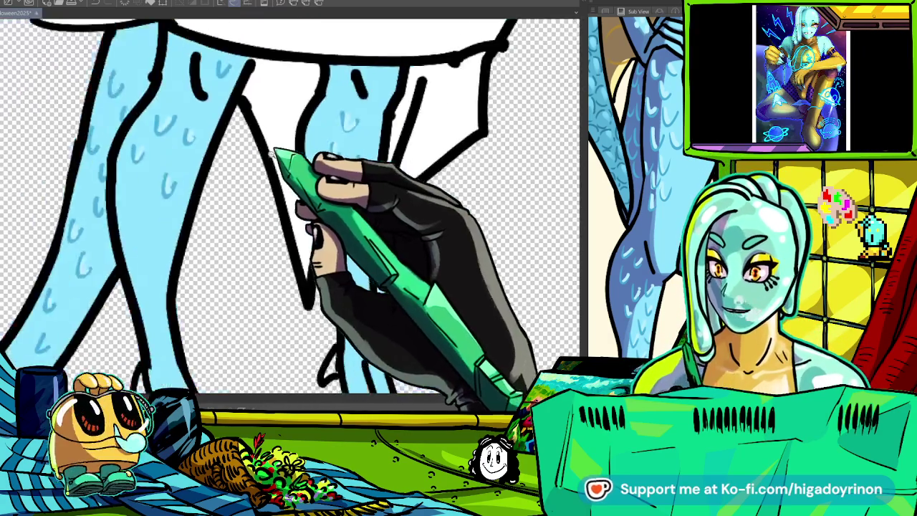
scroll(249, 165, down, 1)
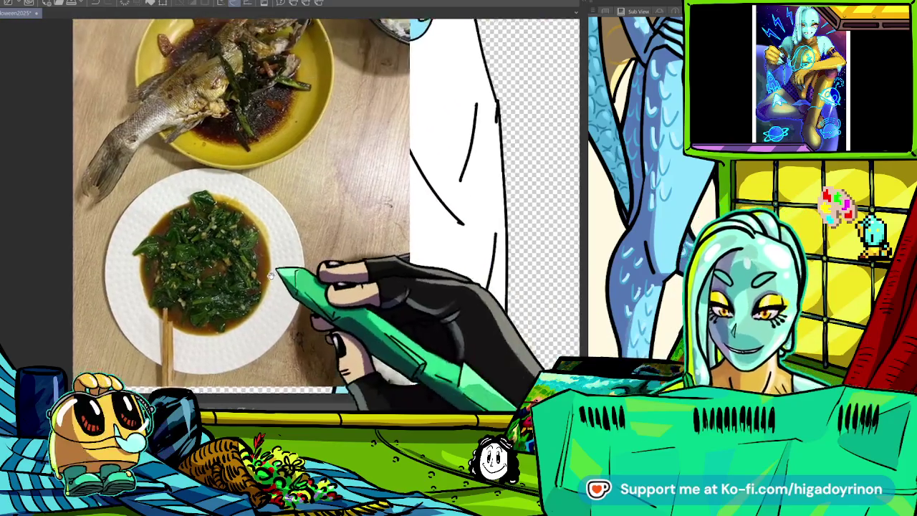
- Zoom out to show the fish meal photo and undo the paste
scroll(441, 236, down, 2)
scroll(441, 237, down, 2)
scroll(441, 237, down, 2)
scroll(440, 236, down, 1)
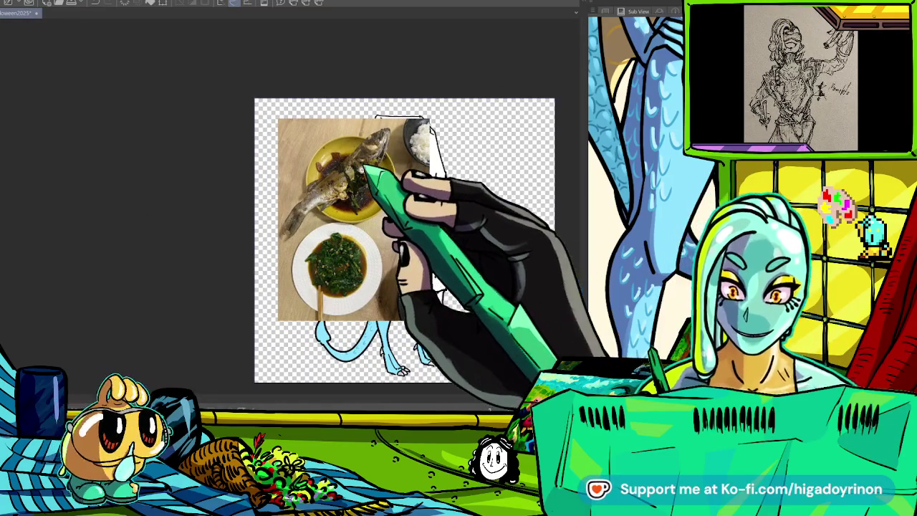
scroll(351, 225, up, 2)
scroll(354, 240, up, 2)
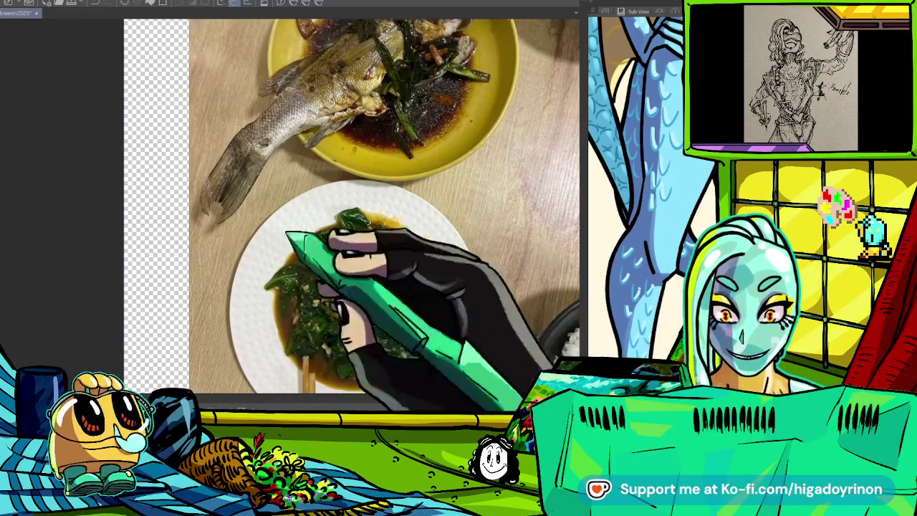
scroll(358, 256, down, 1)
scroll(409, 250, down, 1)
scroll(420, 205, down, 1)
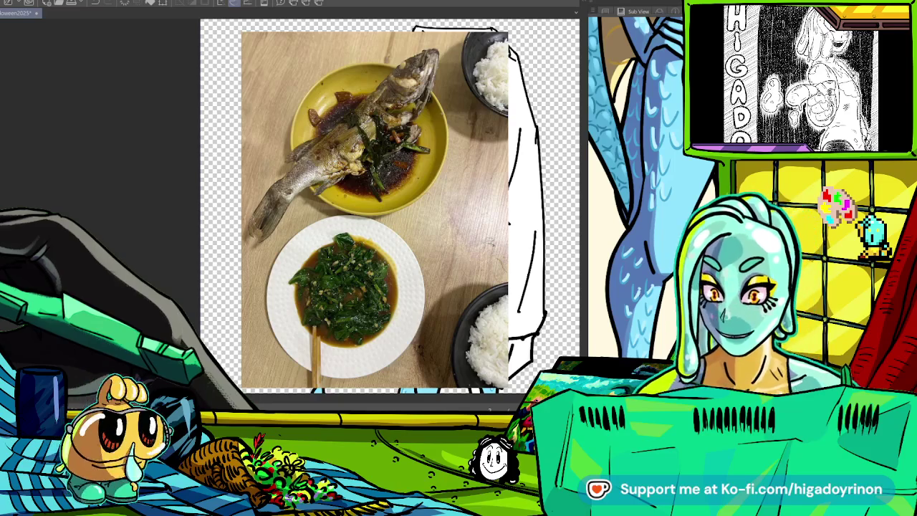
key(ctrl+z)
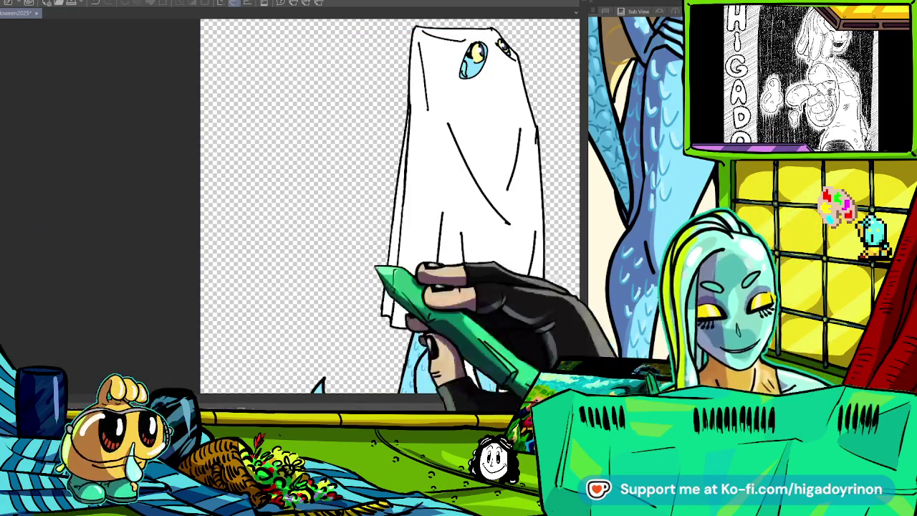
- Zoom in on the feet and ink a curved line inside the right leg
scroll(432, 240, down, 3)
scroll(458, 294, up, 5)
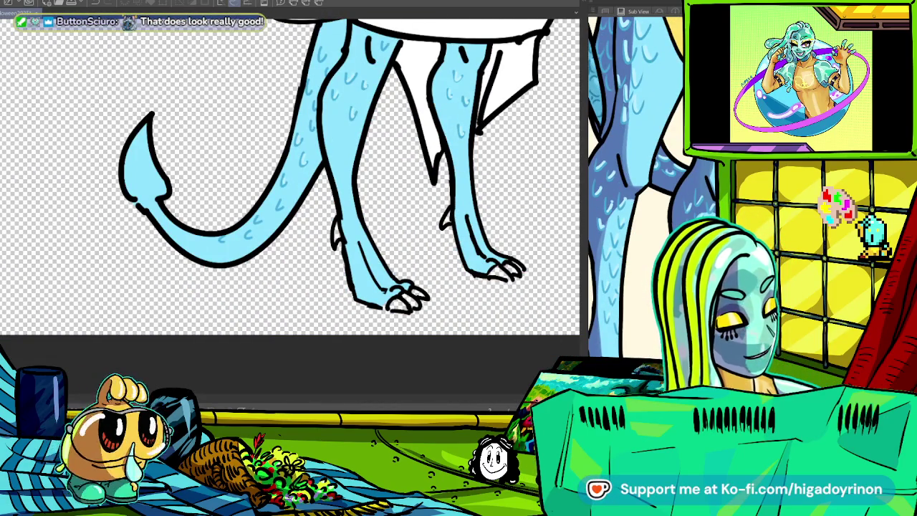
scroll(315, 269, up, 2)
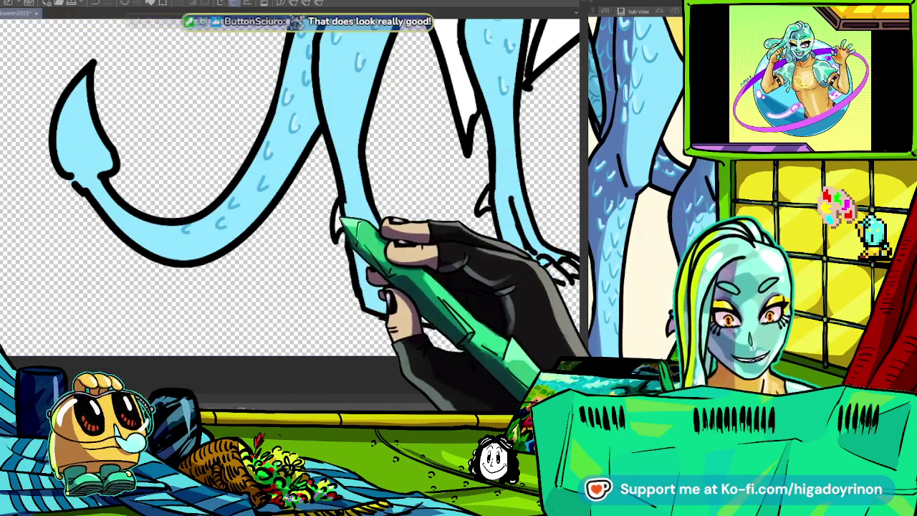
scroll(293, 186, right, 3)
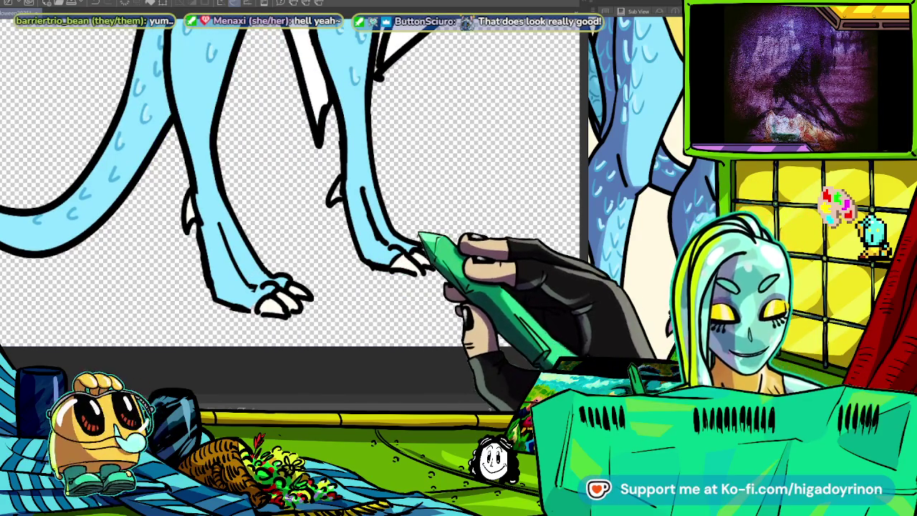
scroll(408, 244, up, 3)
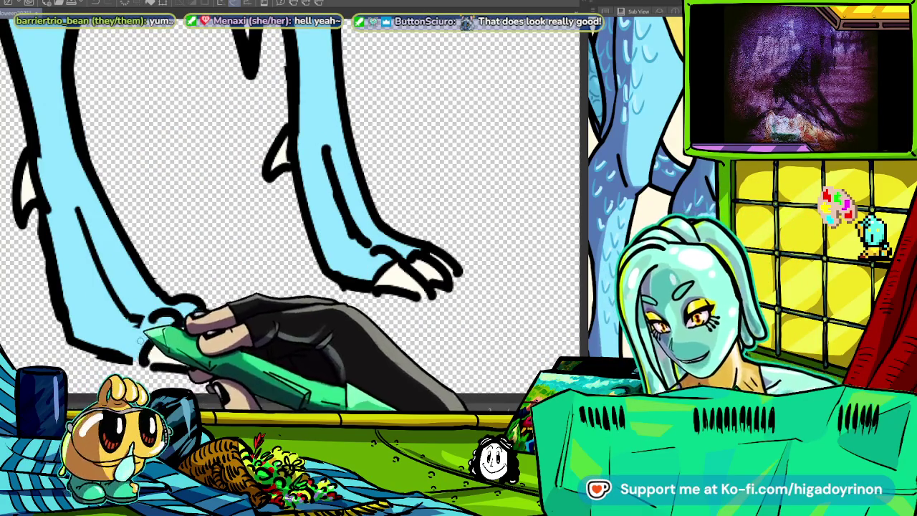
drag(445, 349, 471, 376)
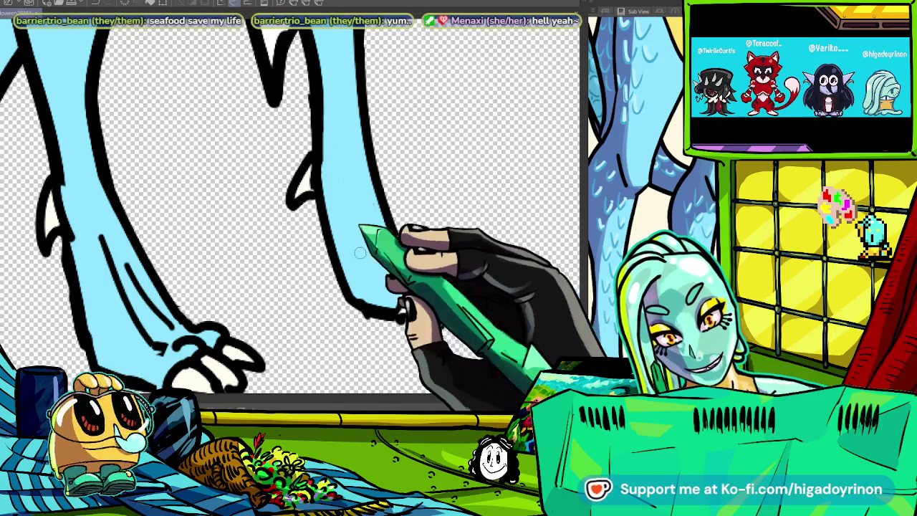
drag(353, 188, 384, 257)
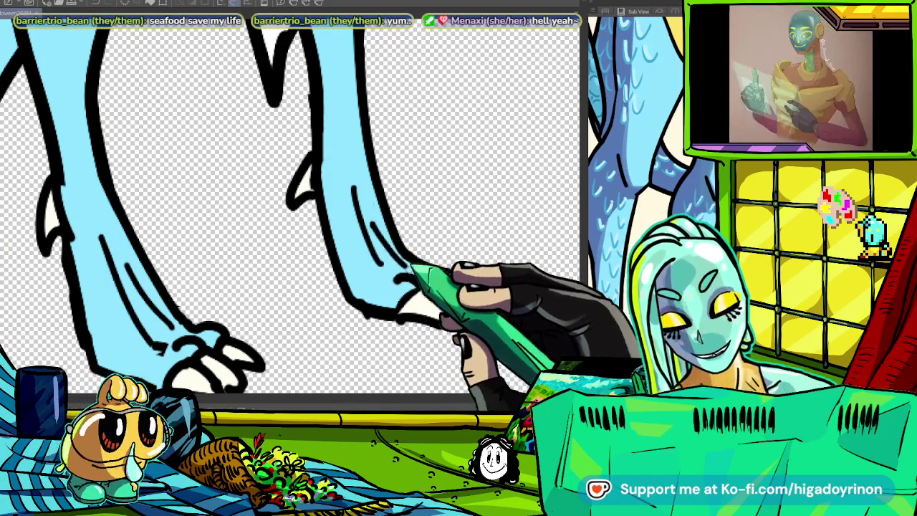
scroll(308, 215, down, 5)
scroll(309, 215, down, 1)
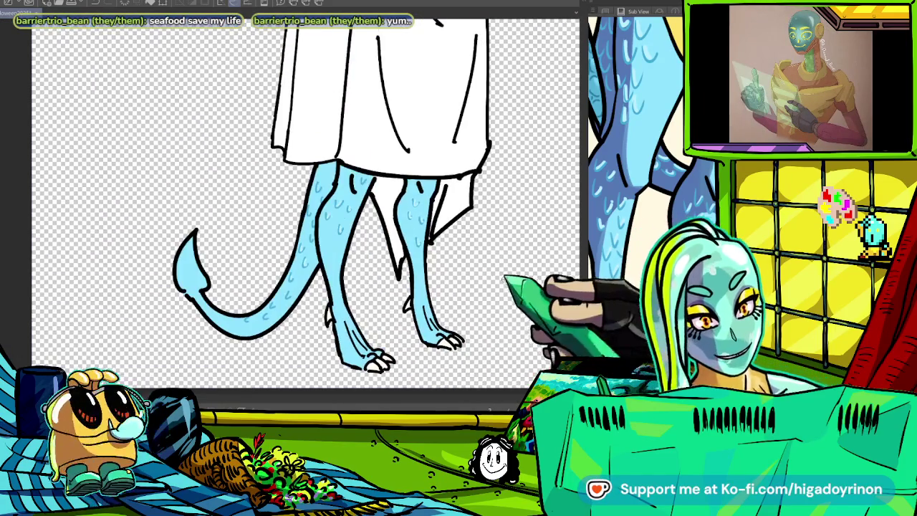
scroll(308, 215, down, 1)
scroll(308, 215, down, 1)
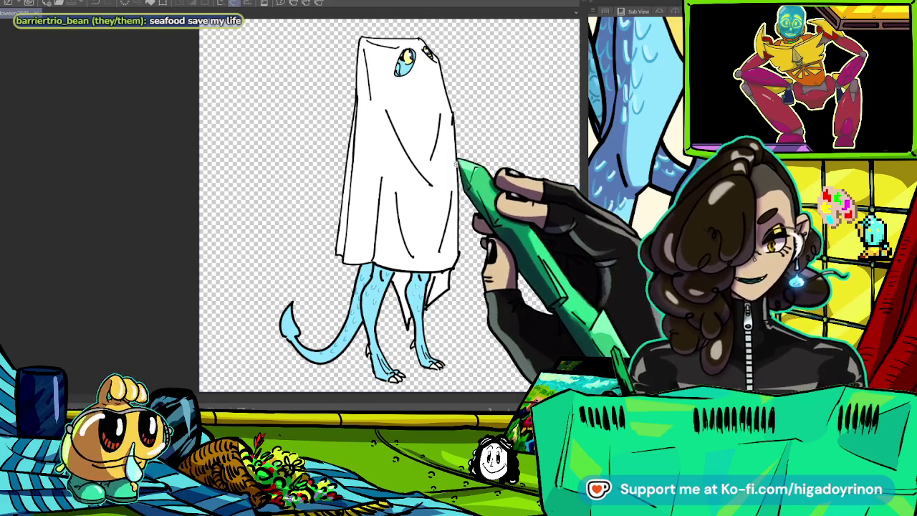
- Undo the sheet's grey shading and shade the legs and tail darker slate blue
scroll(487, 179, up, 2)
scroll(473, 155, up, 2)
scroll(308, 208, down, 4)
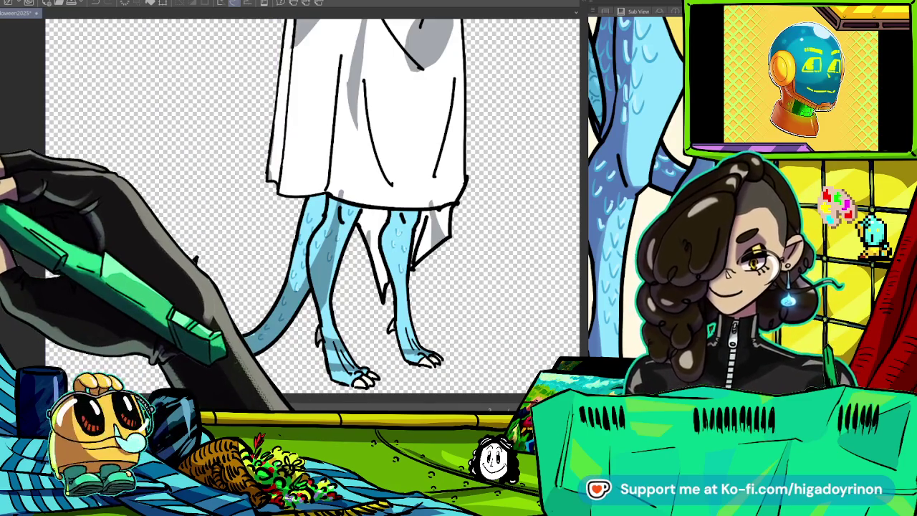
key(ctrl+z)
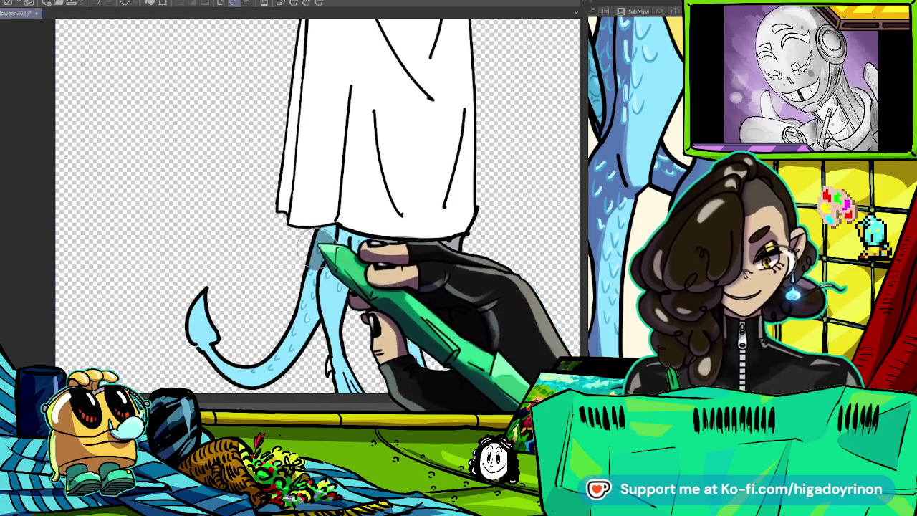
drag(373, 248, 330, 358)
mouse_move(323, 287)
mouse_down()
mouse_move(355, 244)
mouse_move(420, 190)
mouse_up()
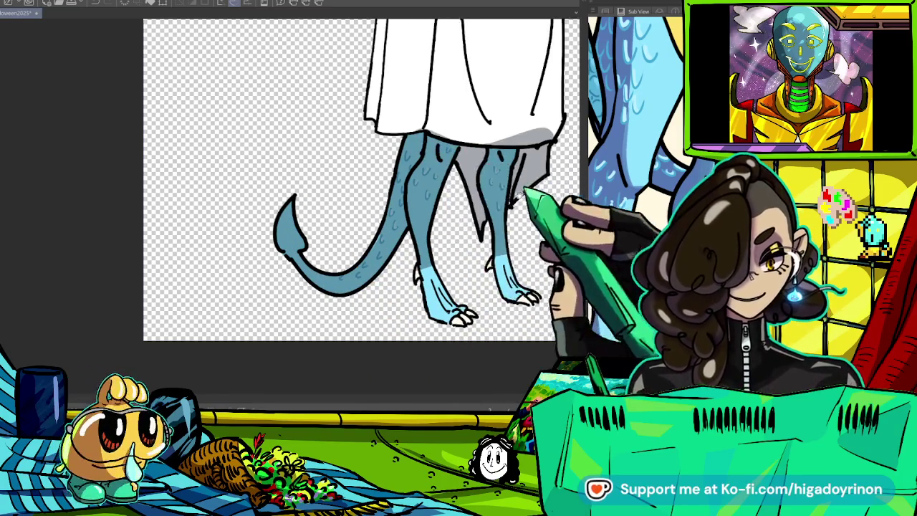
drag(358, 215, 233, 290)
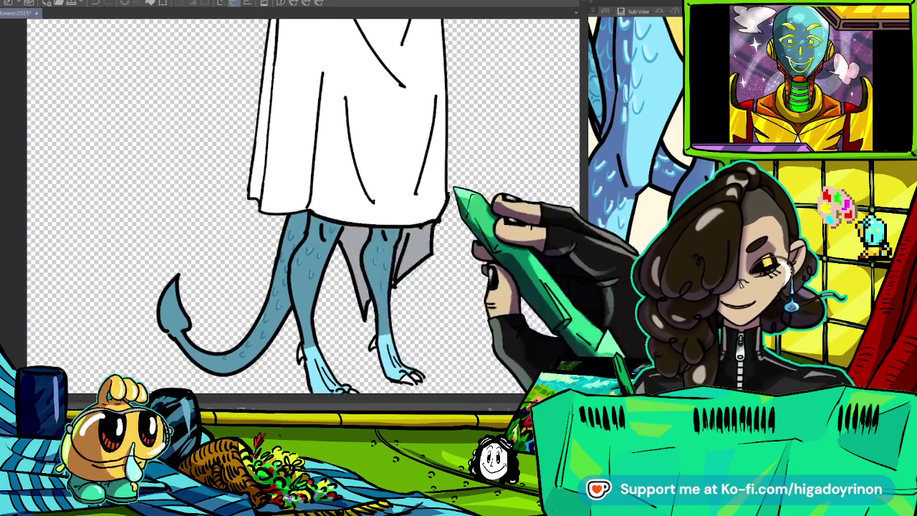
- Paint grey fold shadows on the sheet's hem, left side and middle, erasing excess
scroll(296, 199, up, 3)
drag(338, 232, 498, 150)
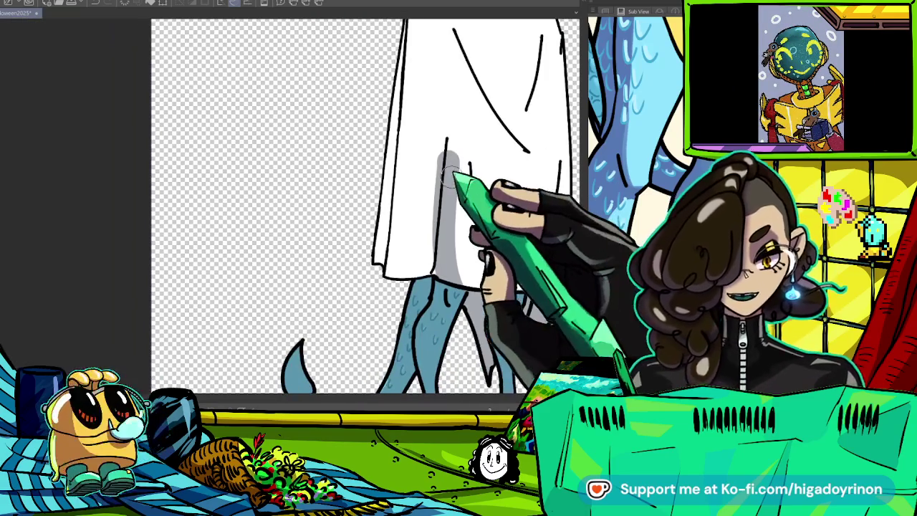
drag(435, 221, 443, 133)
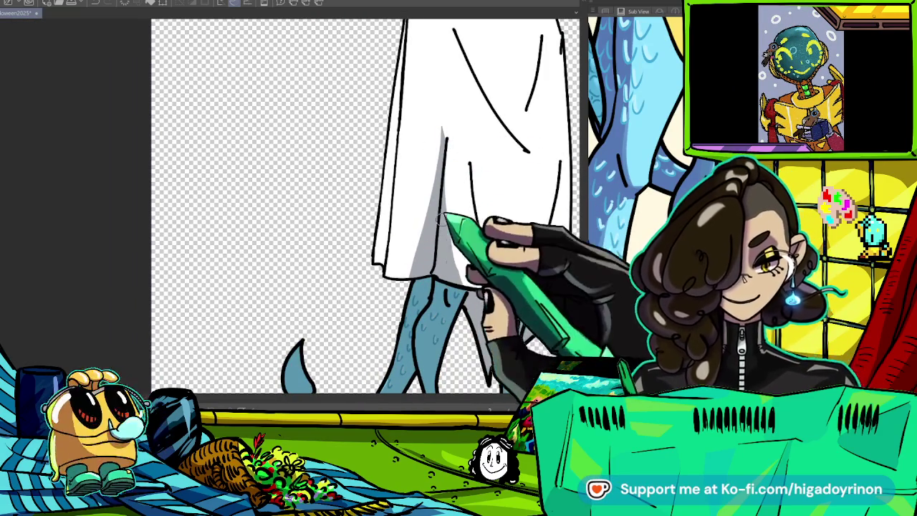
drag(500, 213, 474, 167)
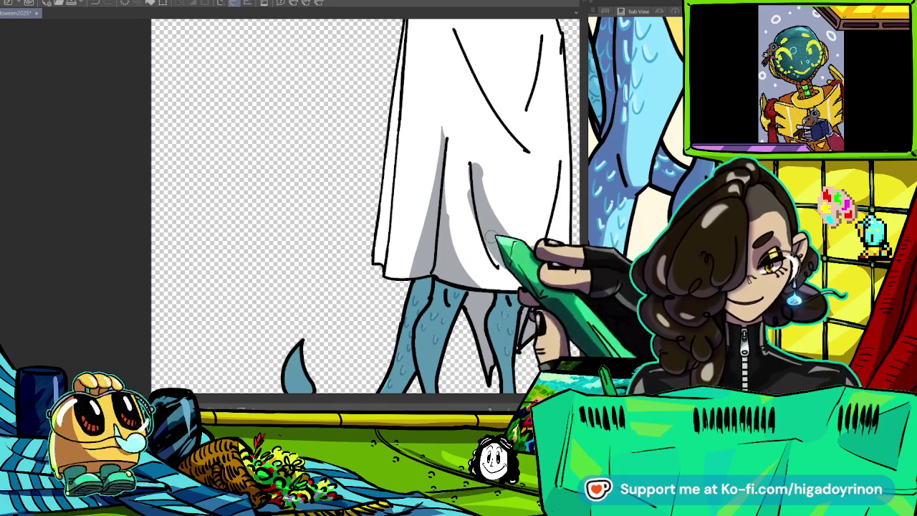
drag(567, 210, 437, 281)
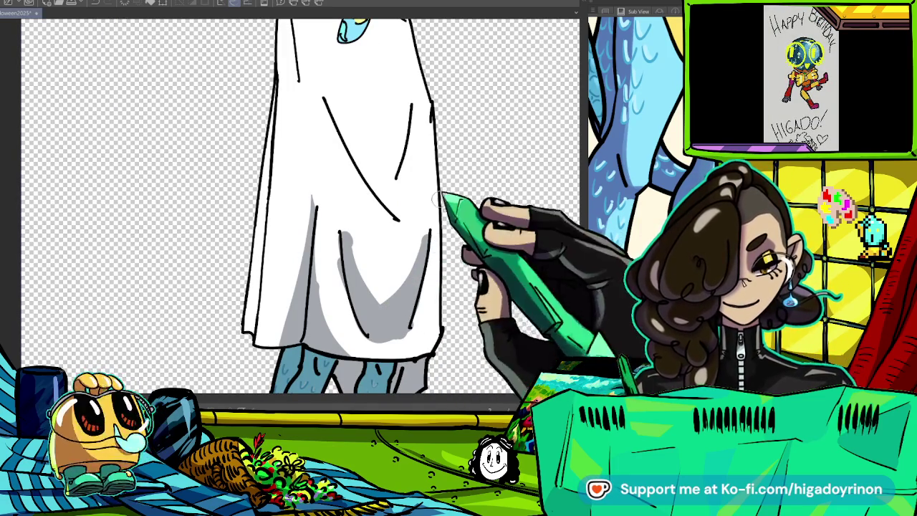
drag(345, 283, 377, 228)
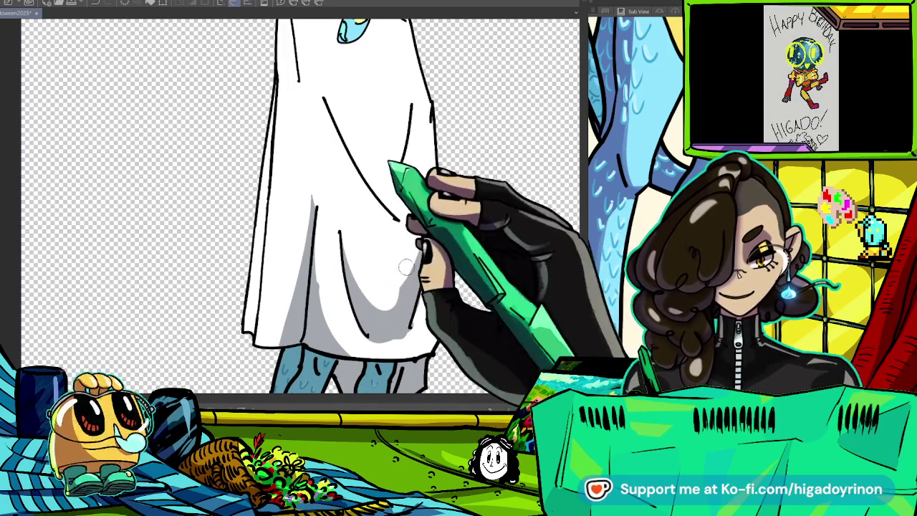
mouse_move(315, 329)
mouse_down()
mouse_move(307, 209)
mouse_move(273, 104)
mouse_up()
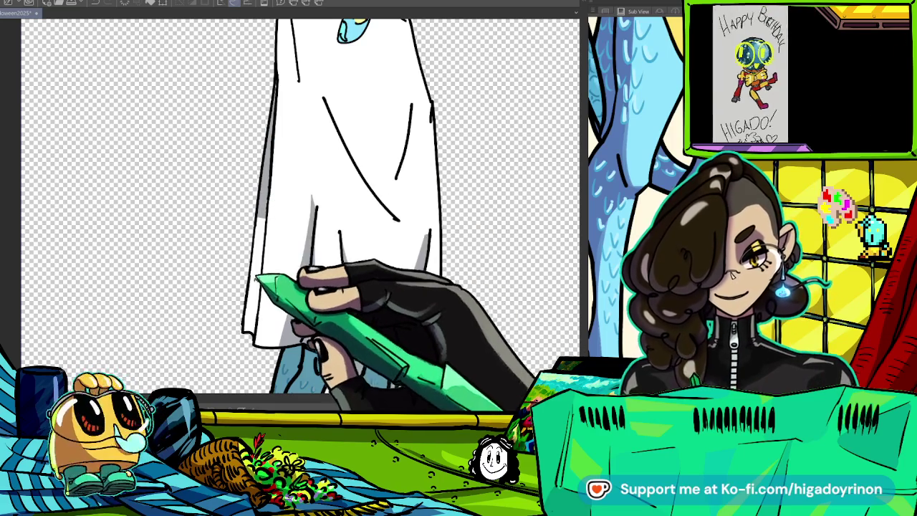
key(ctrl+minus)
drag(317, 193, 392, 305)
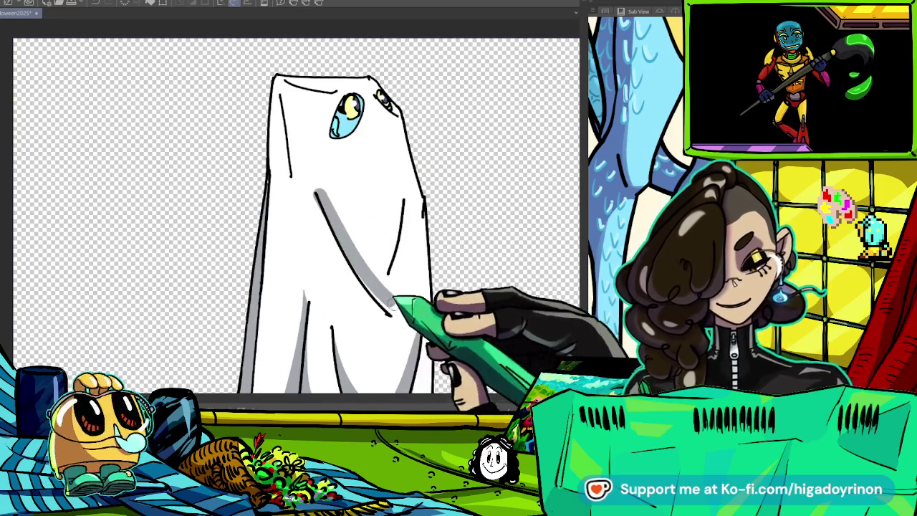
- Shade the central crease and add a small highlight in the eye's pupil
mouse_move(344, 233)
mouse_down()
mouse_move(405, 211)
mouse_move(400, 308)
mouse_up()
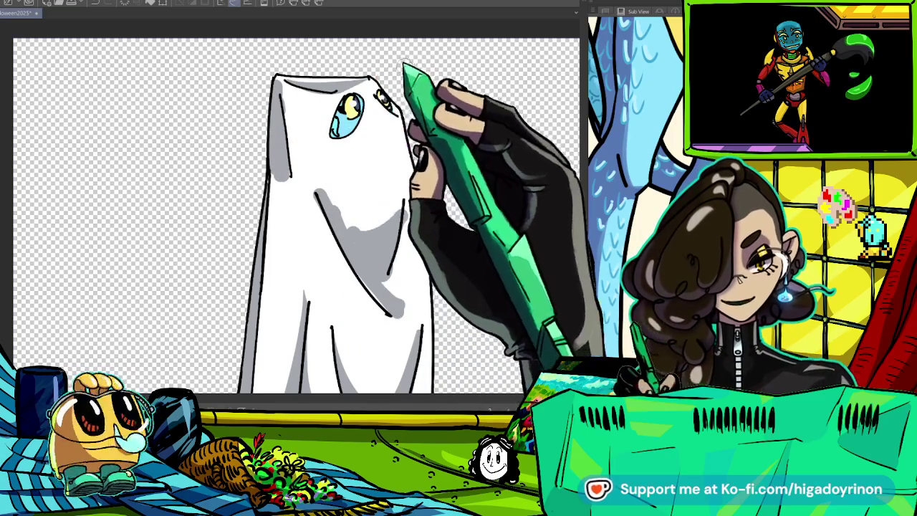
key(ctrl+plus)
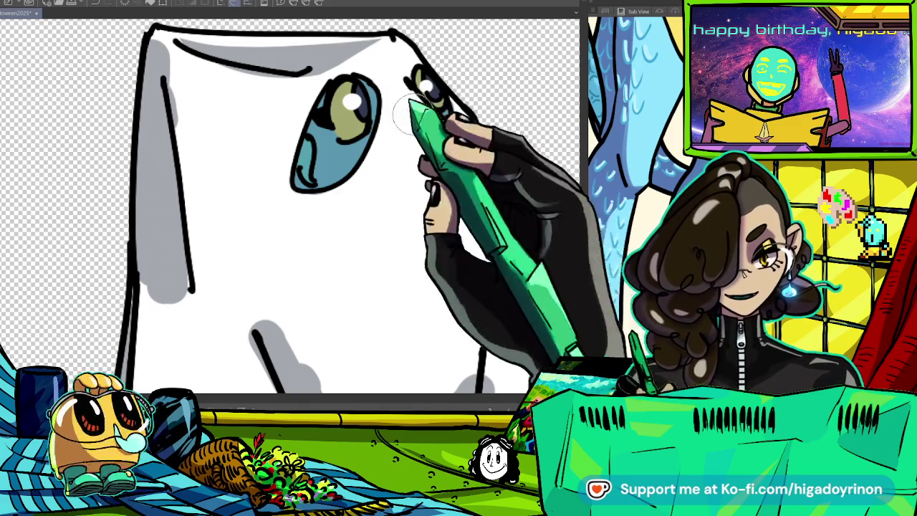
drag(336, 120, 344, 126)
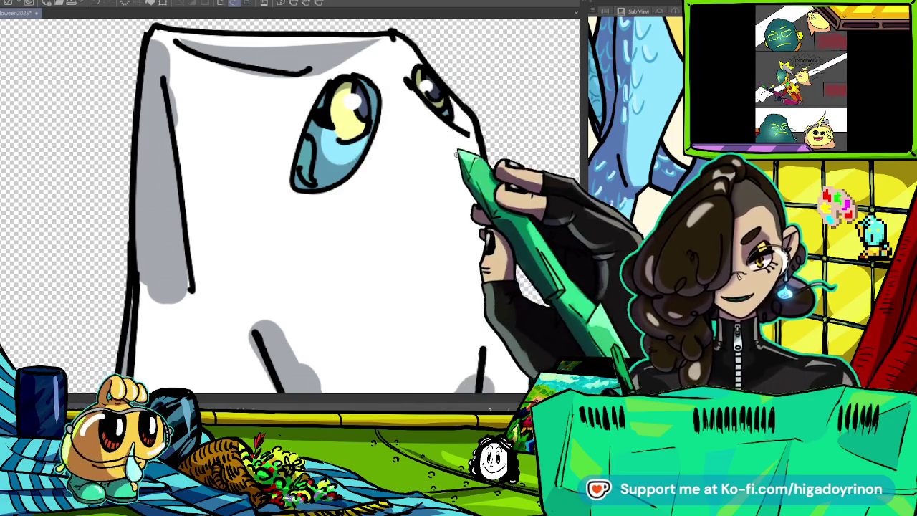
key(ctrl+0)
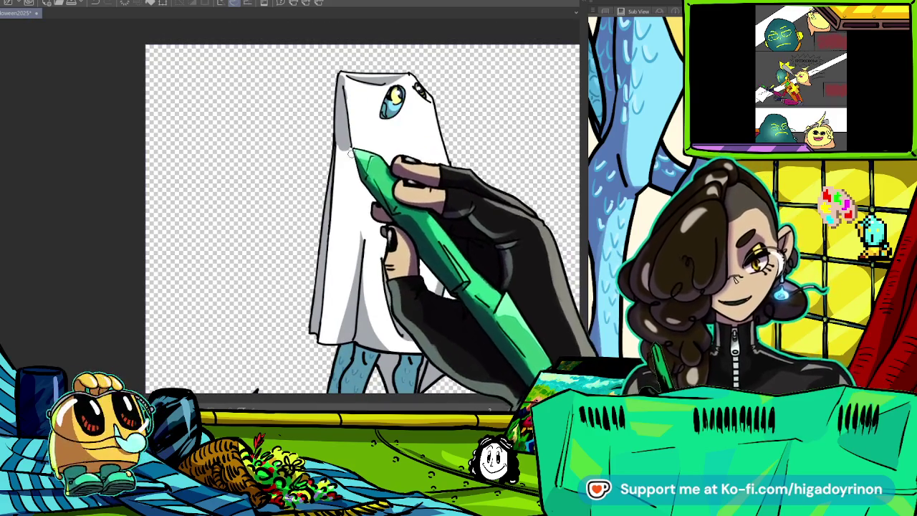
key(ctrl+plus)
scroll(351, 102, up, 2)
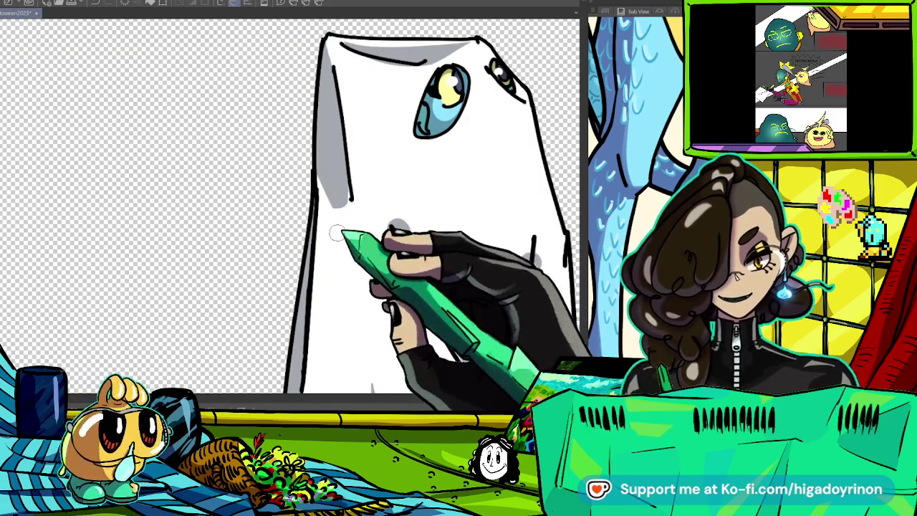
- Paint a grey shading band across the ghost's lower body
drag(392, 228, 495, 379)
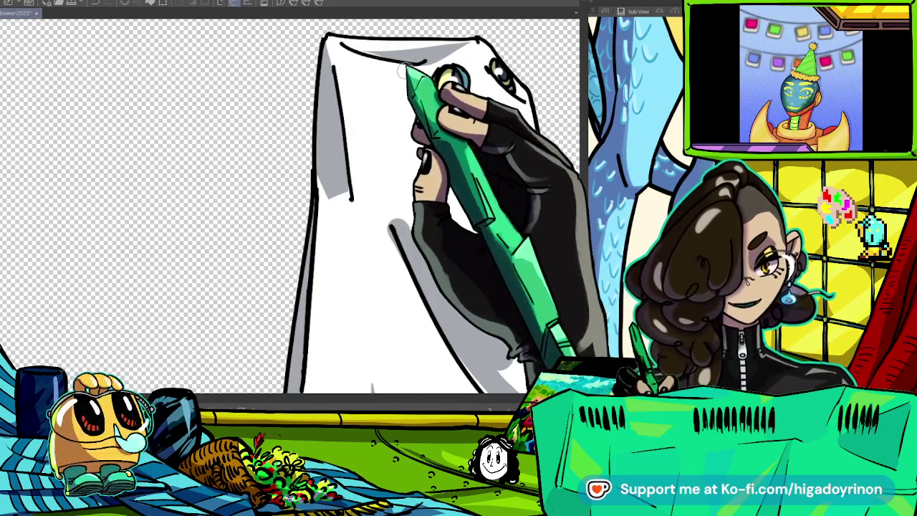
scroll(370, 52, up, 2)
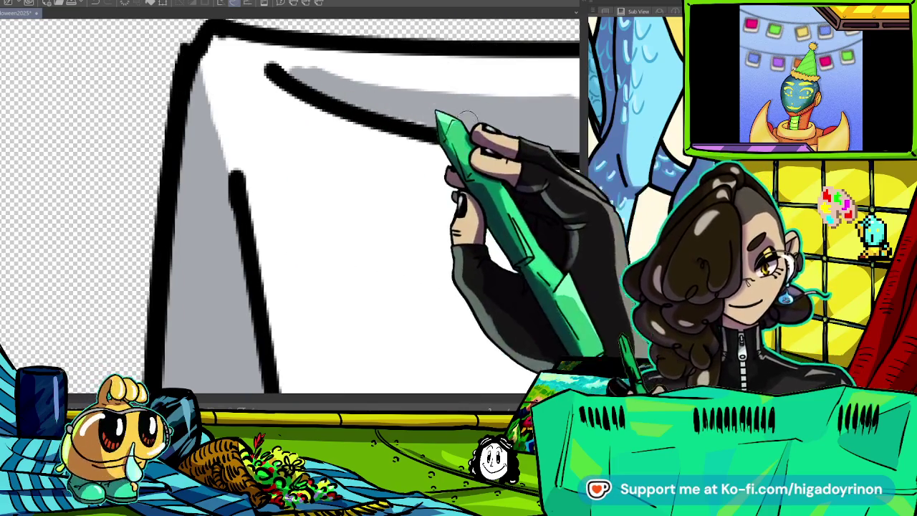
scroll(459, 127, down, 4)
scroll(490, 137, up, 2)
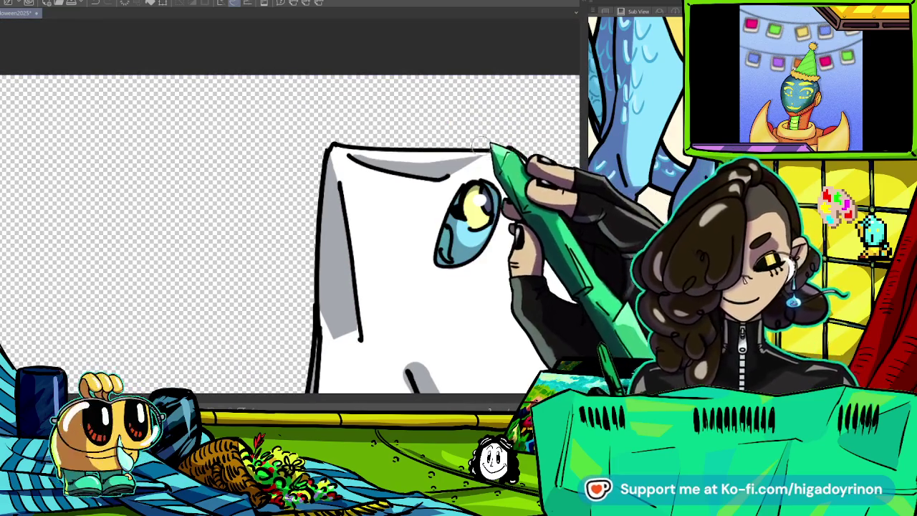
scroll(481, 144, up, 2)
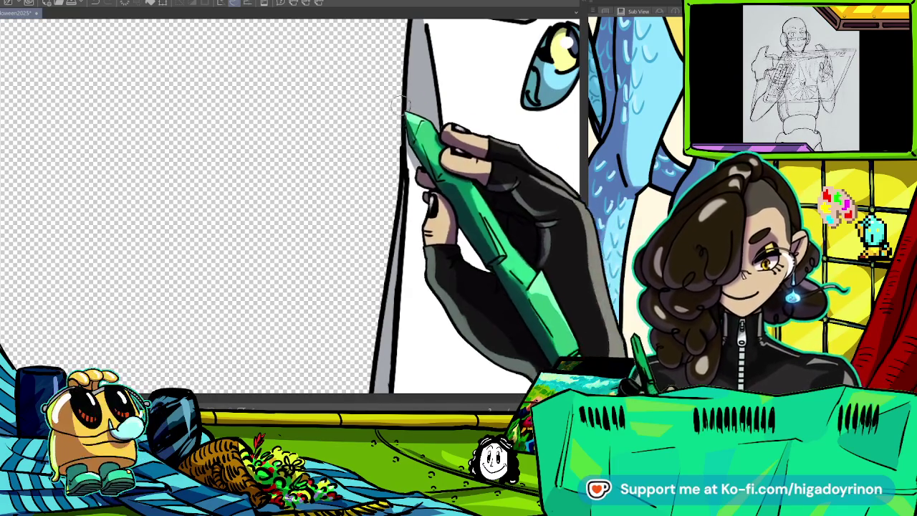
scroll(501, 217, down, 2)
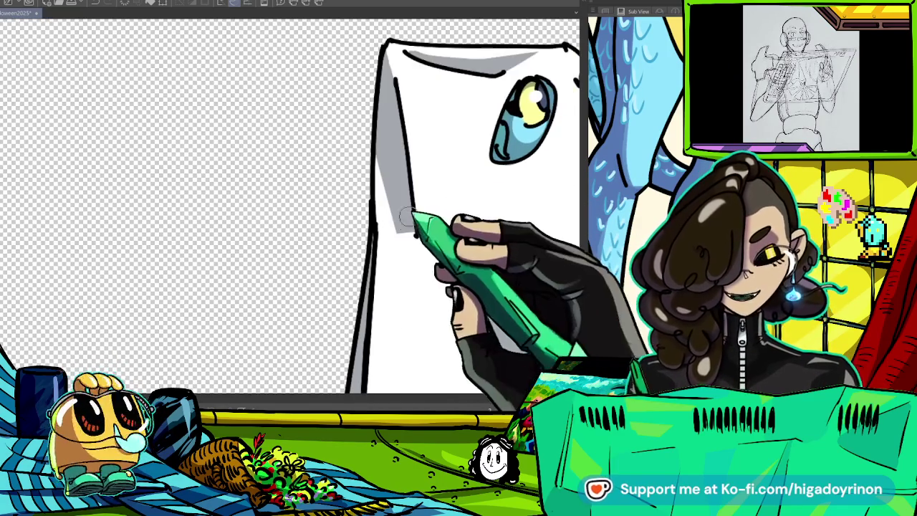
scroll(419, 206, down, 2)
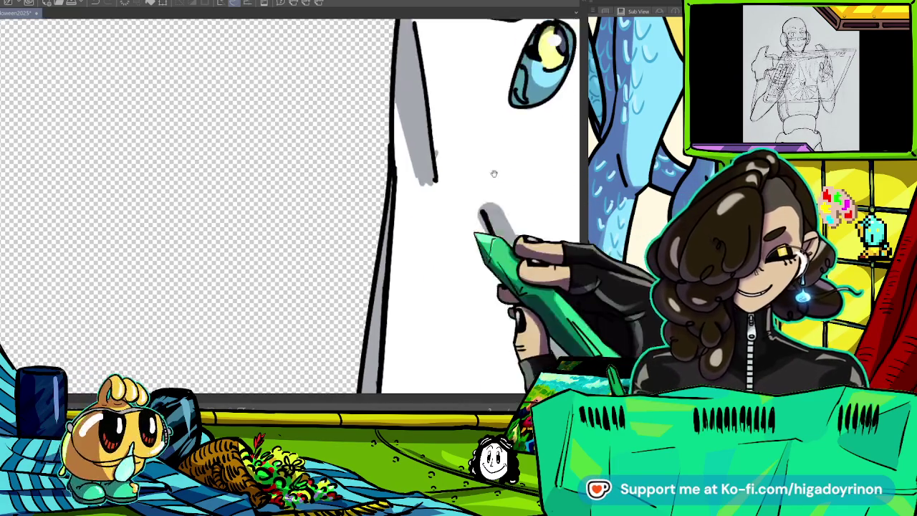
scroll(430, 158, down, 2)
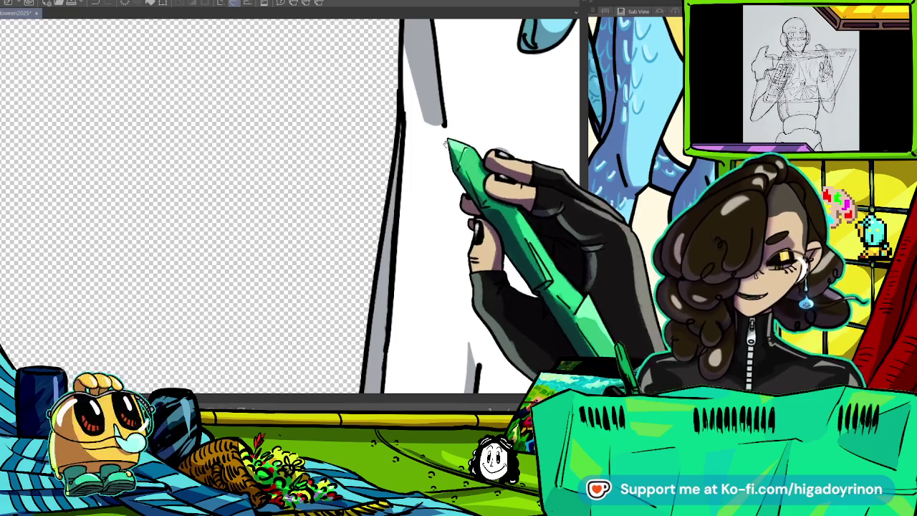
scroll(473, 86, down, 2)
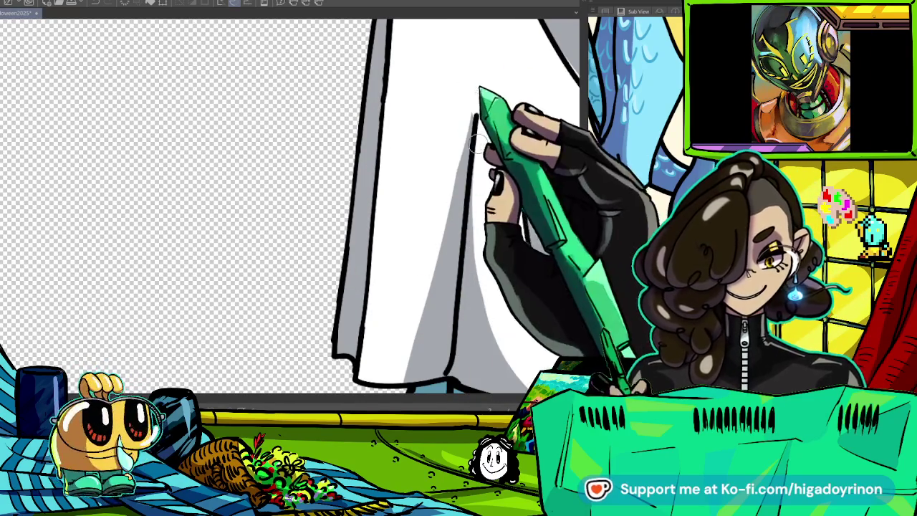
- Add a thin grey shadow and two black ink fold lines down the robe
drag(475, 180, 473, 71)
drag(475, 115, 459, 279)
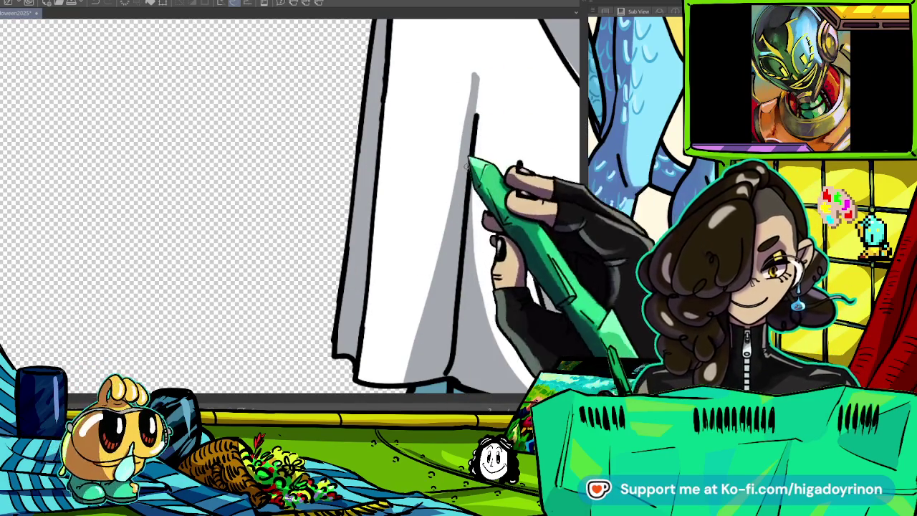
drag(519, 163, 536, 280)
scroll(287, 215, right, 2)
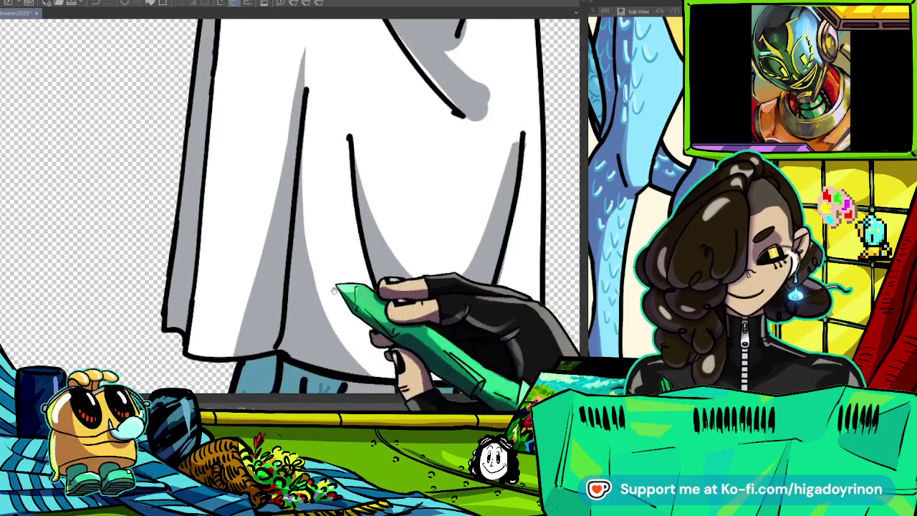
scroll(287, 215, down, 1)
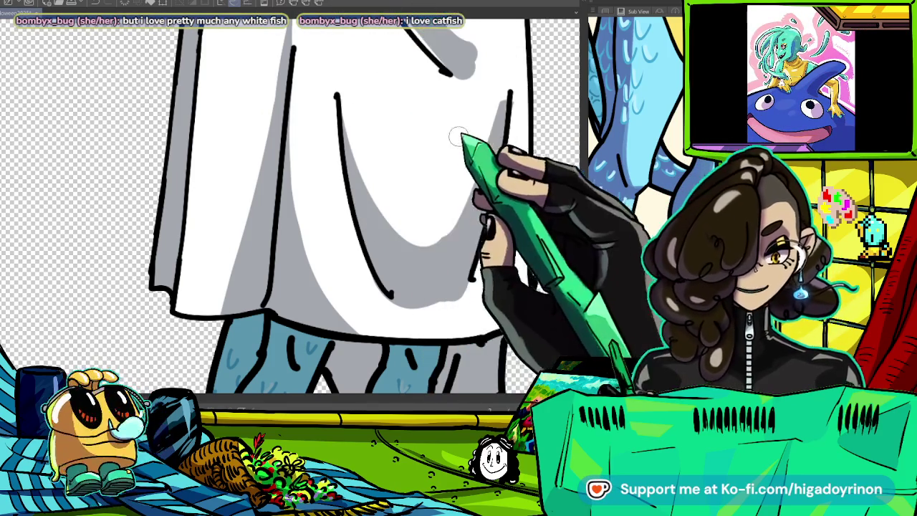
scroll(391, 209, up, 3)
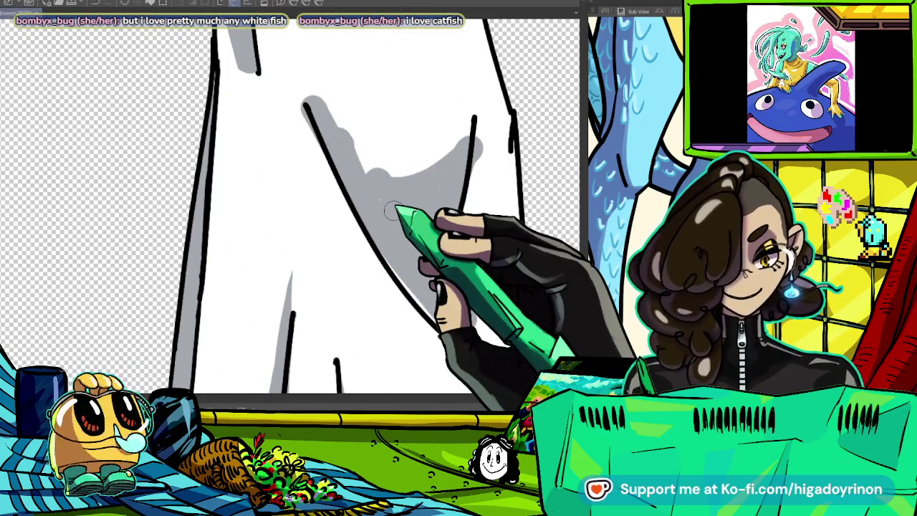
- Extend the grey shading along the diagonal fold and erase its lower part
drag(390, 210, 474, 134)
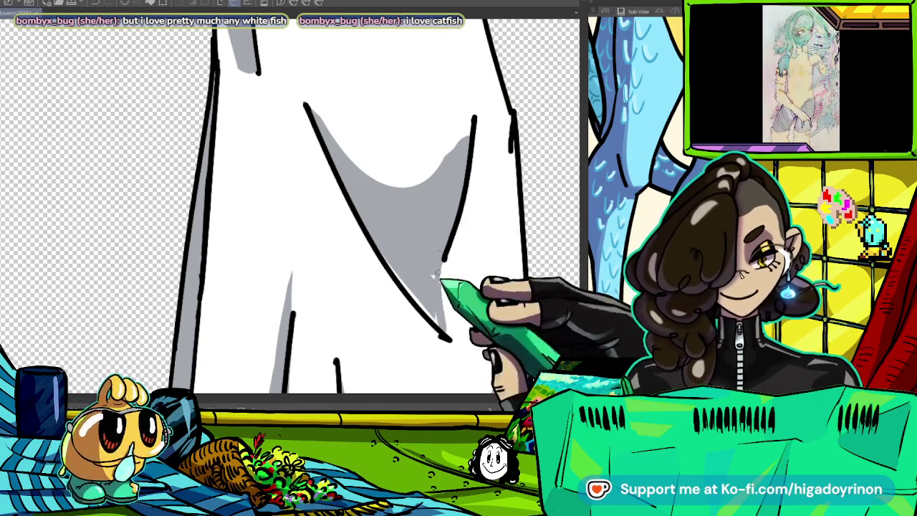
drag(387, 254, 425, 309)
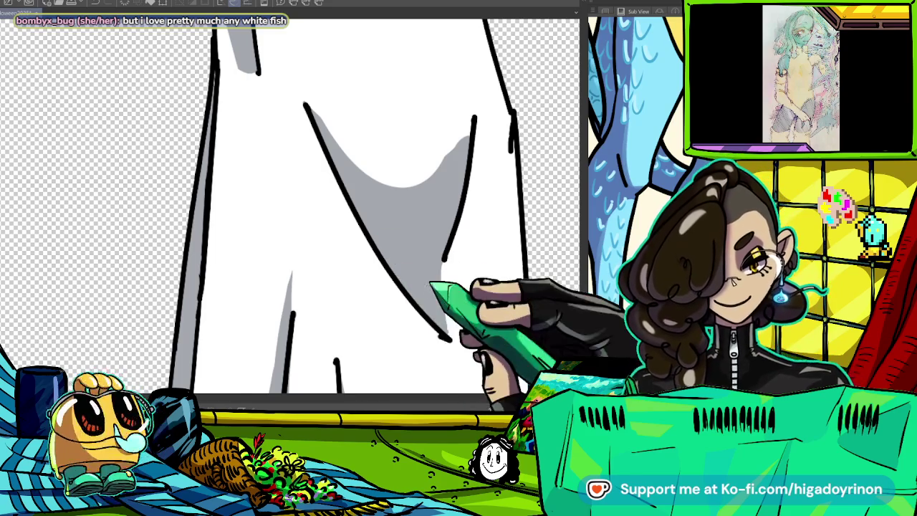
key(ctrl+0)
scroll(497, 265, up, 1)
scroll(496, 265, down, 1)
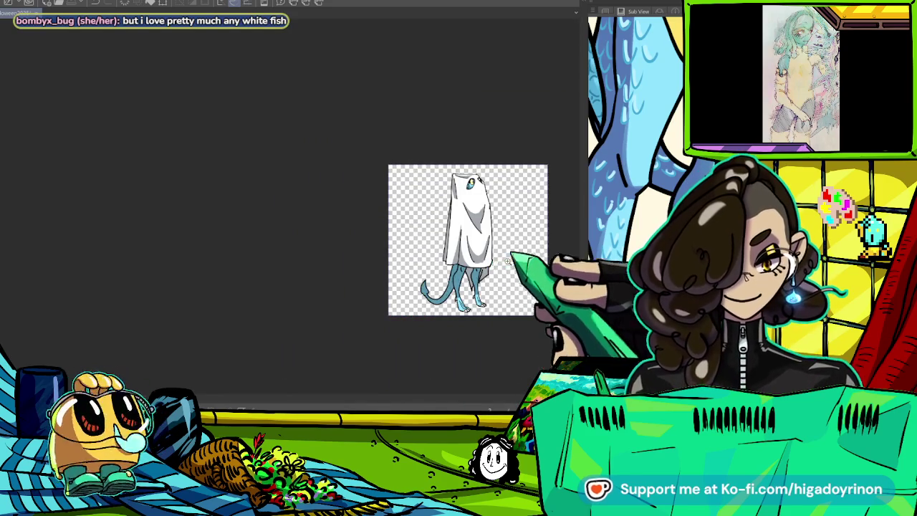
scroll(508, 262, up, 3)
scroll(430, 287, up, 2)
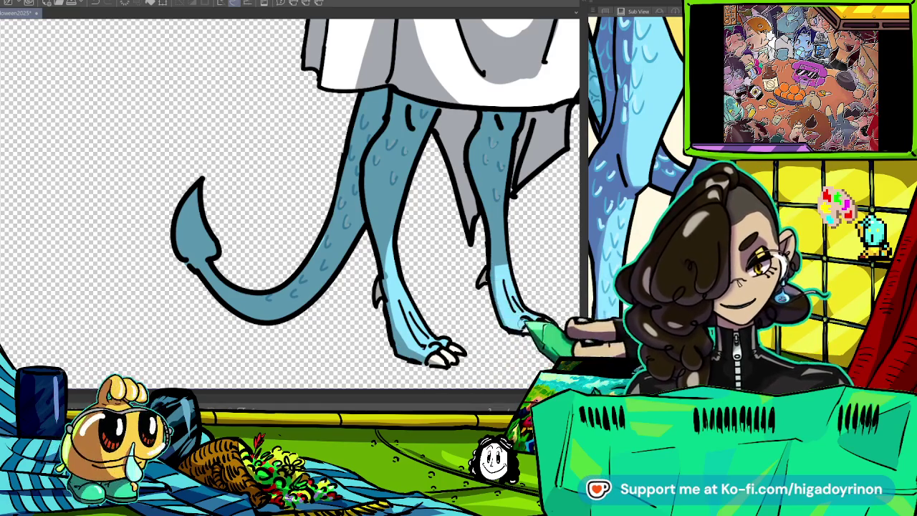
drag(287, 201, 265, 237)
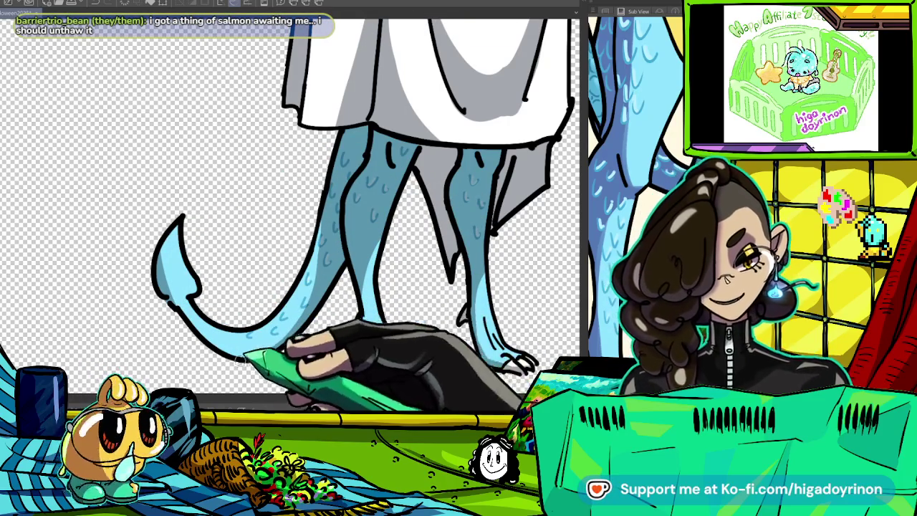
scroll(347, 335, down, 5)
scroll(430, 140, down, 2)
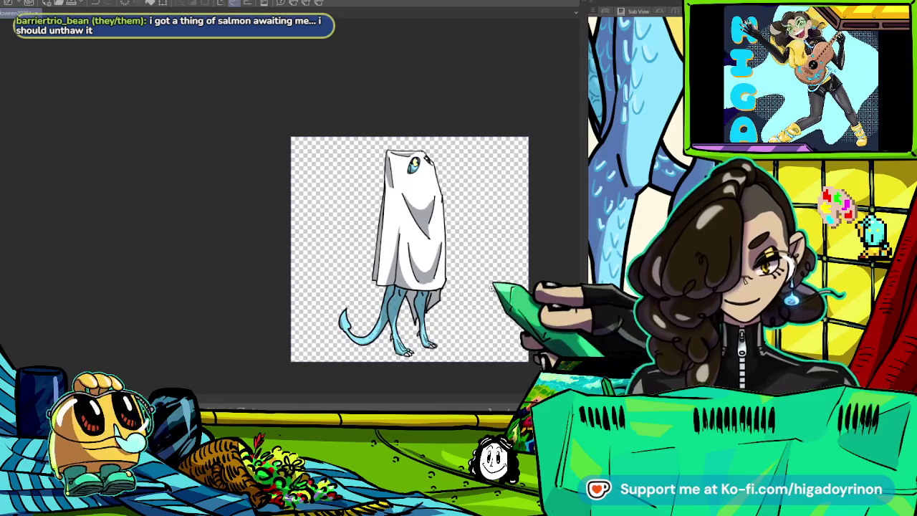
key(ctrl+minus)
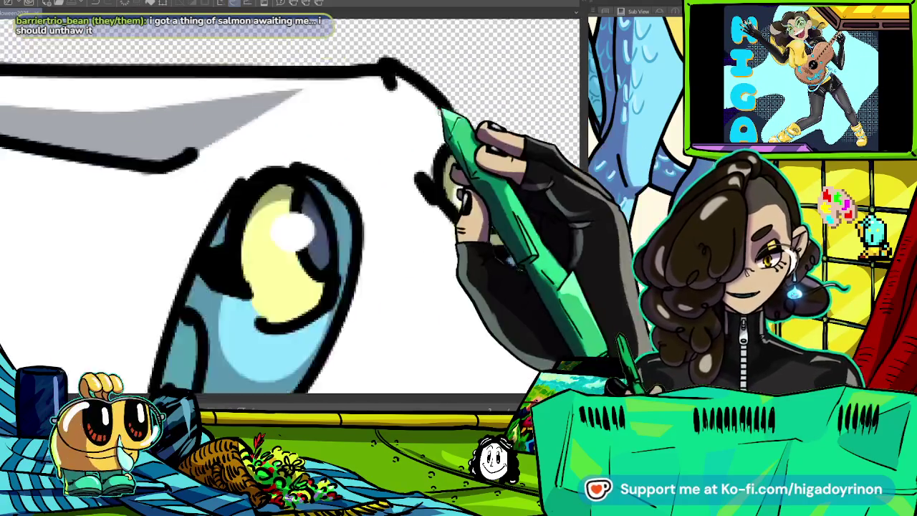
key(ctrl+minus)
key(ctrl+plus)
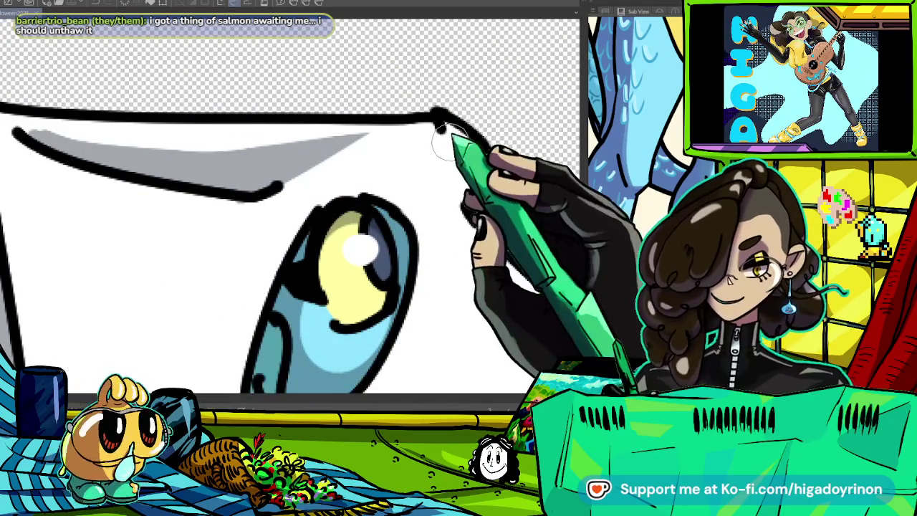
key(ctrl+minus)
key(ctrl+minus)
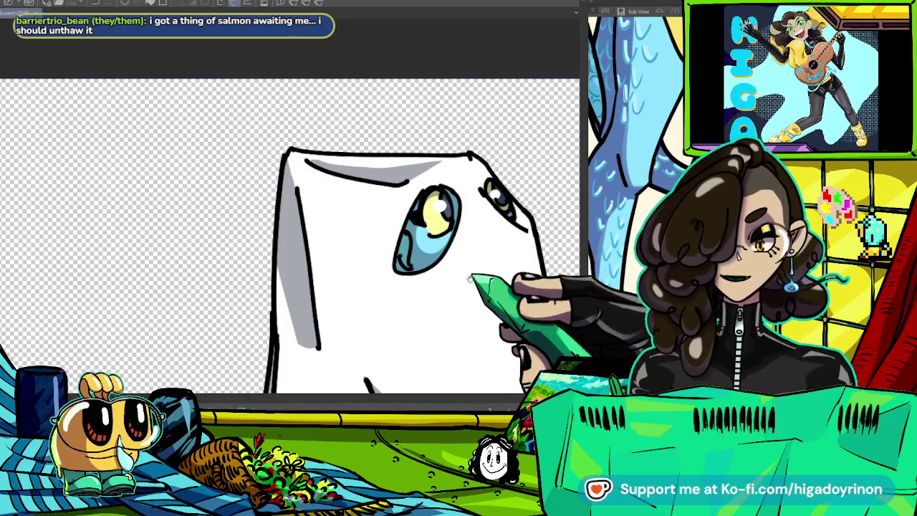
drag(469, 278, 455, 254)
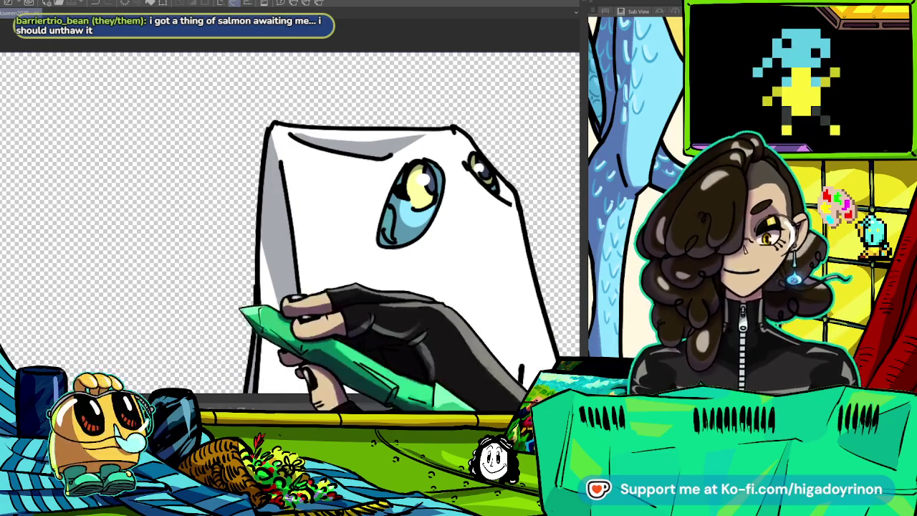
key(ctrl+minus)
key(ctrl+minus)
key(ctrl+minus)
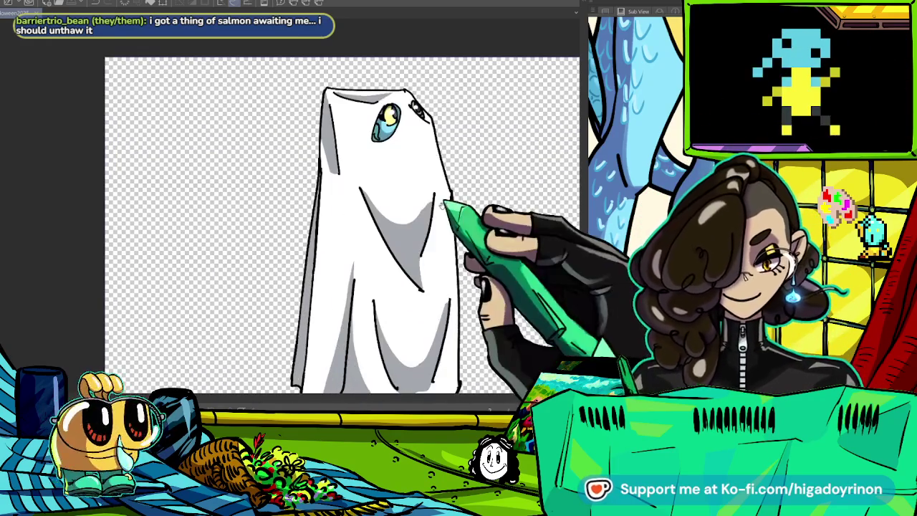
key(ctrl+minus)
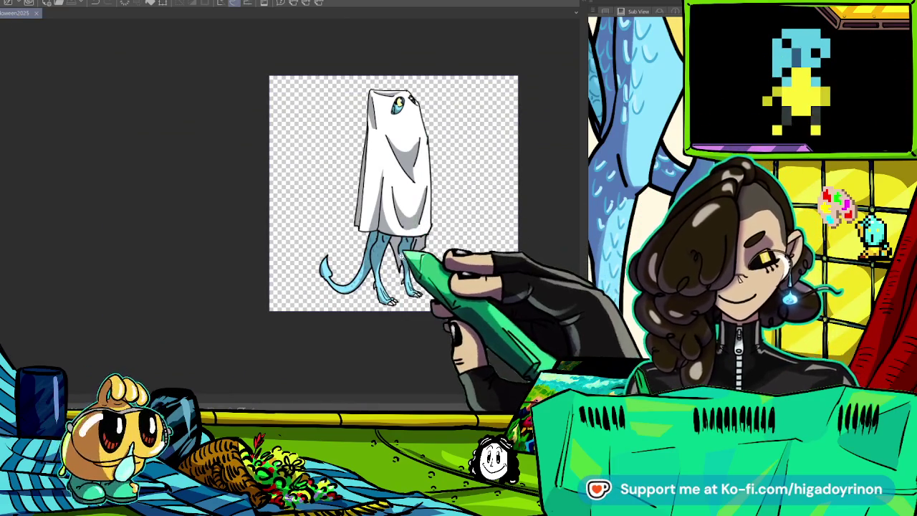
key(ctrl+plus)
key(ctrl+minus)
key(ctrl+minus)
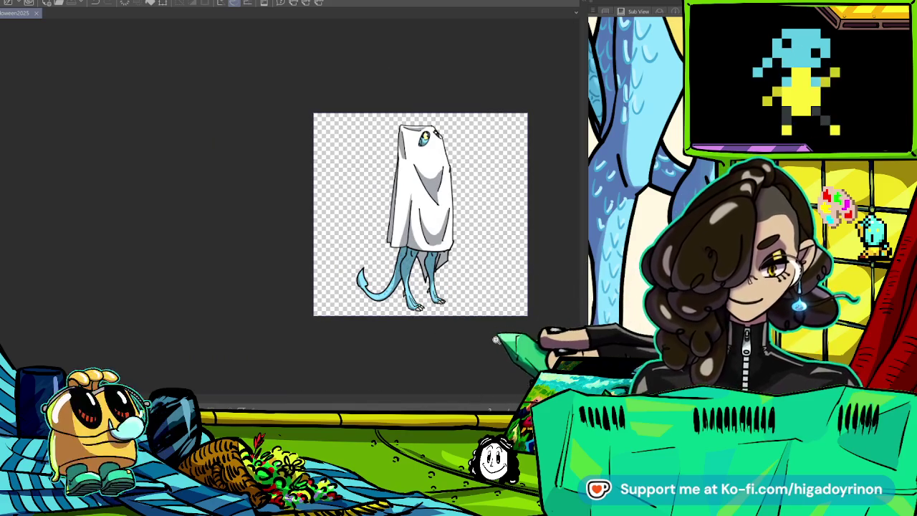
key(ctrl+plus)
key(ctrl+plus)
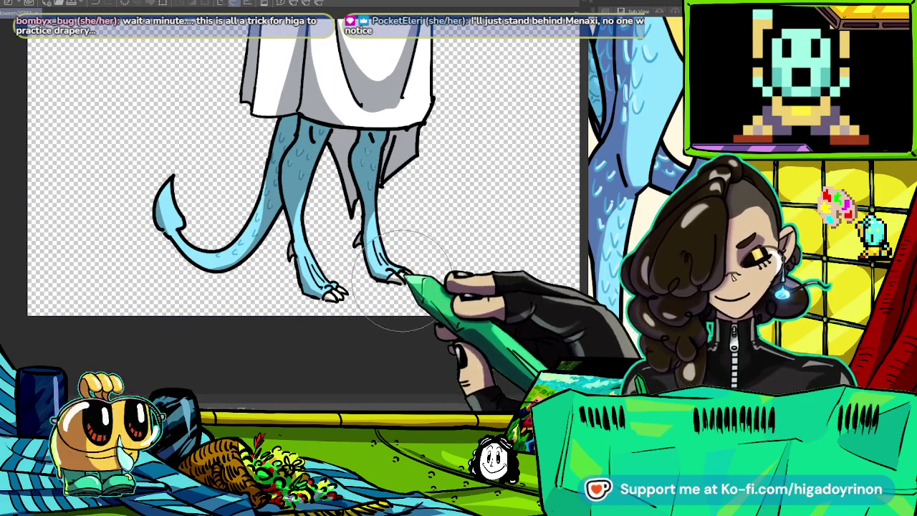
scroll(402, 281, down, 5)
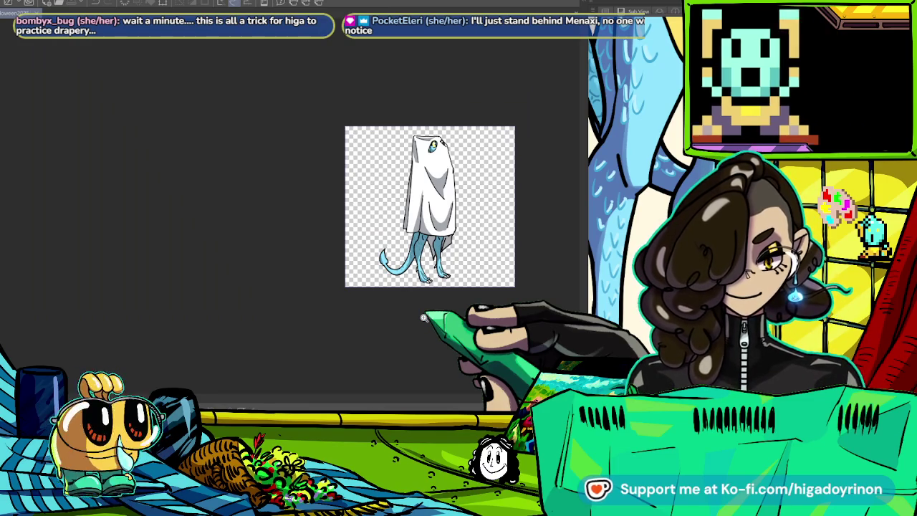
scroll(436, 179, up, 5)
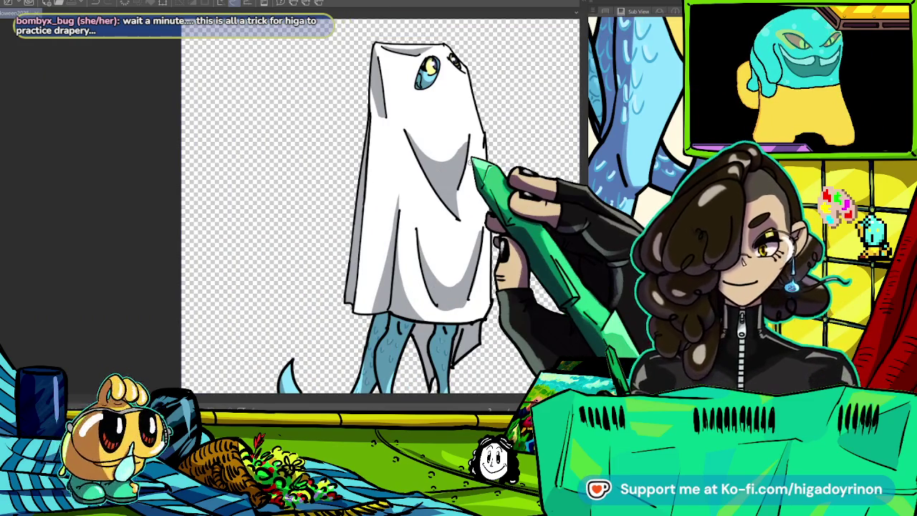
- Review the shaded ghost, then hide its layer to leave a blank canvas
drag(430, 215, 340, 204)
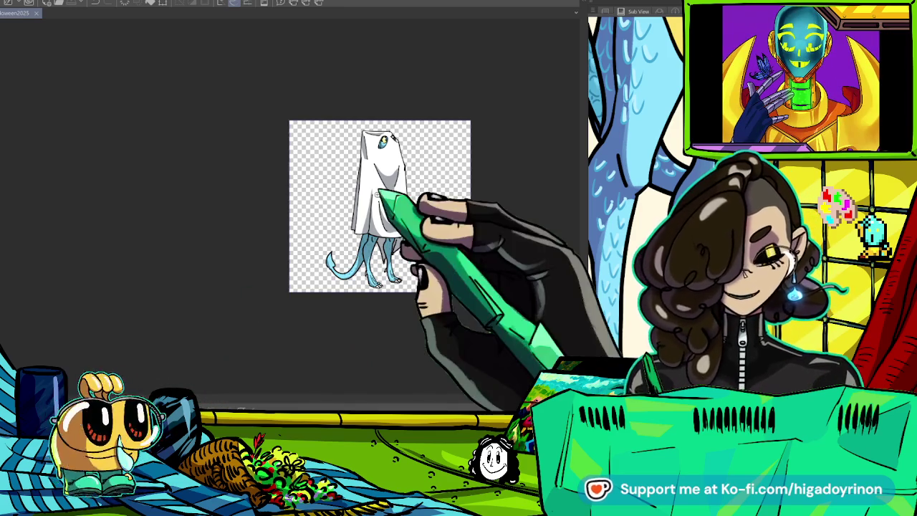
key(ctrl+plus)
key(ctrl+plus)
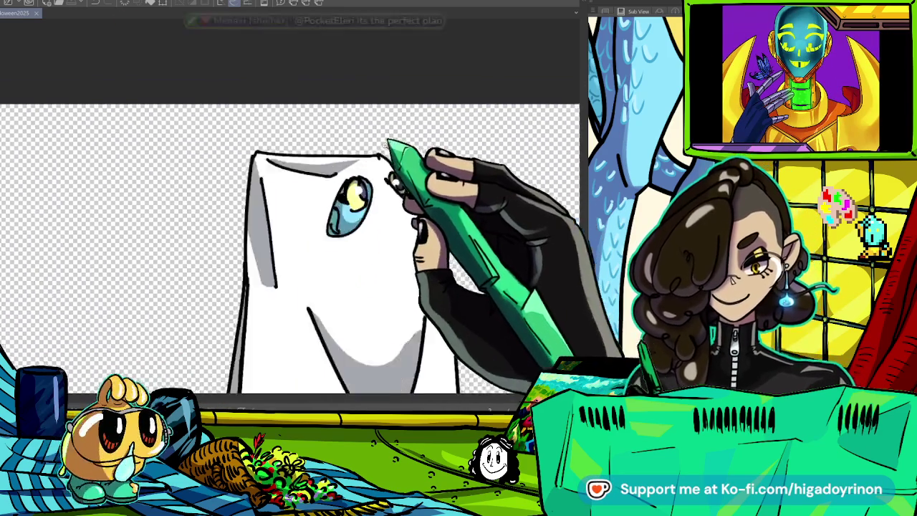
key(ctrl+minus)
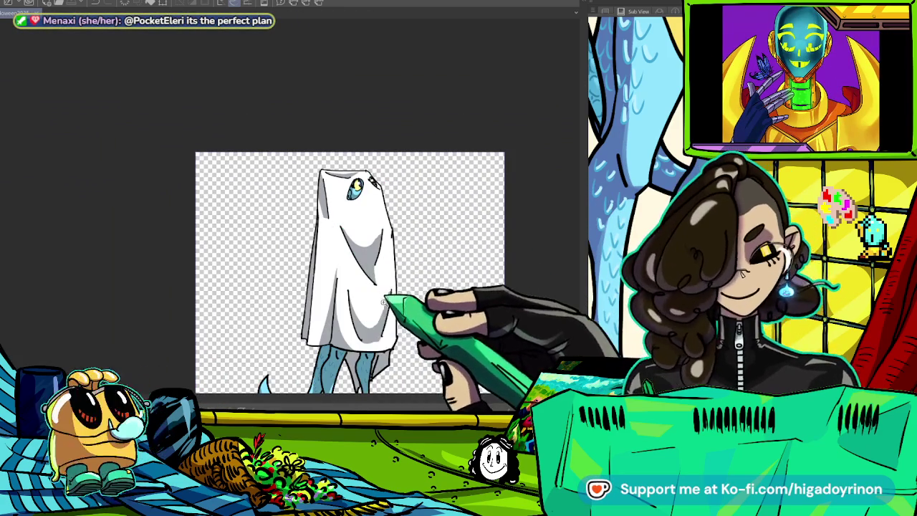
scroll(352, 272, down, 2)
scroll(373, 187, down, 3)
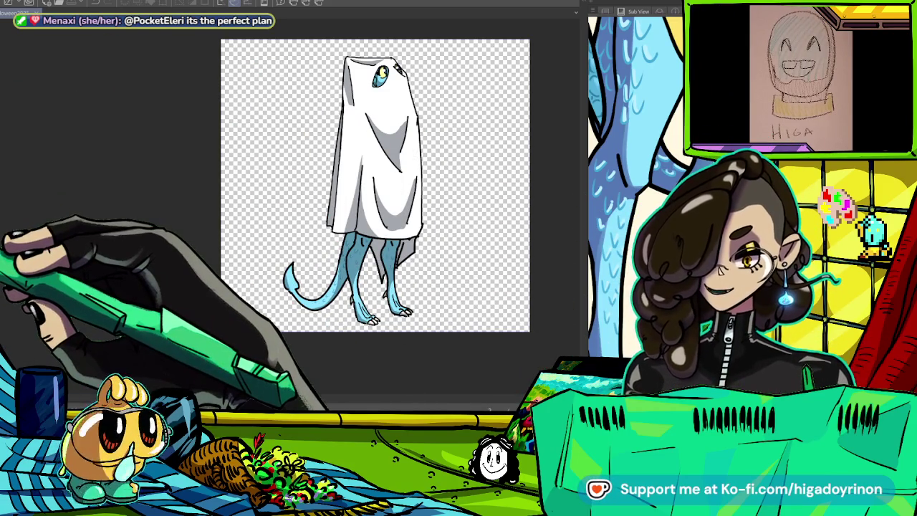
key(Delete)
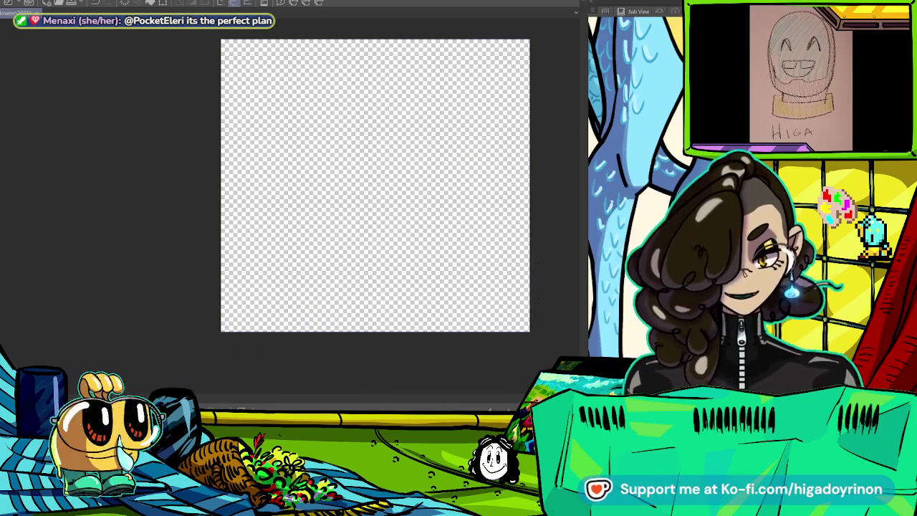
- Check the browser's steamer image search, then go to the Wheel of Names page of Ghost entries
key(alt+Tab)
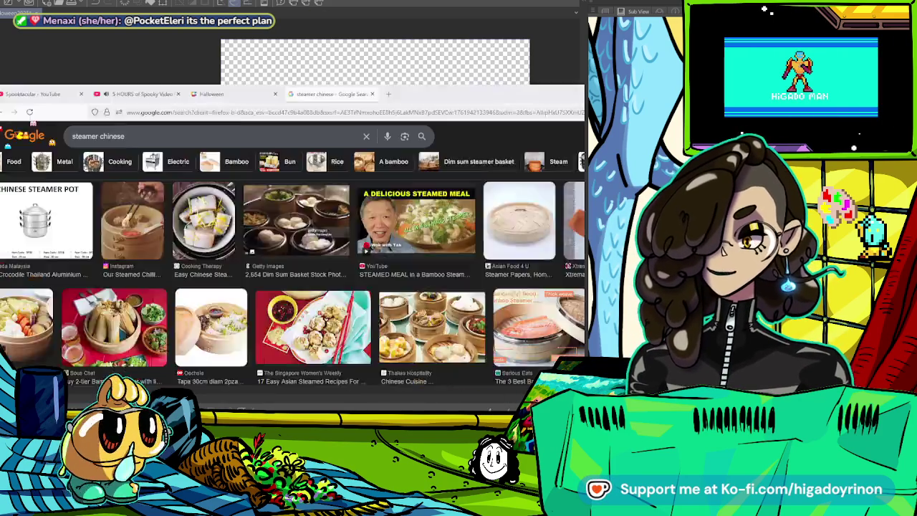
scroll(294, 201, down, 3)
key(alt+Tab)
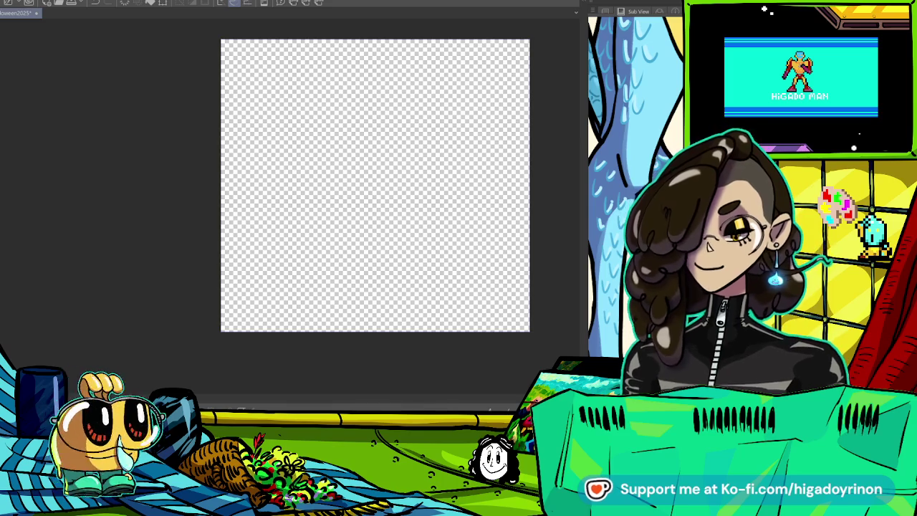
key(alt+Tab)
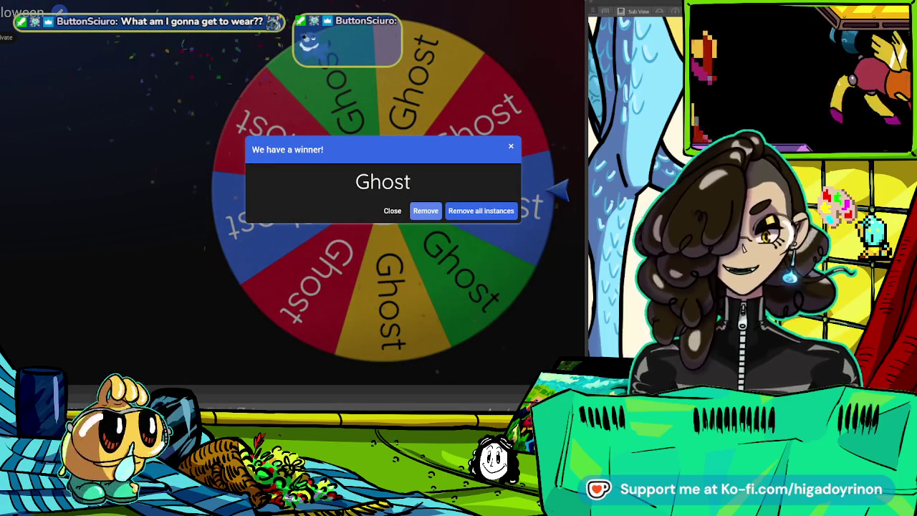
- Dismiss the 'We have a winner!' Ghost result and switch back to Clip Studio Paint
click(387, 215)
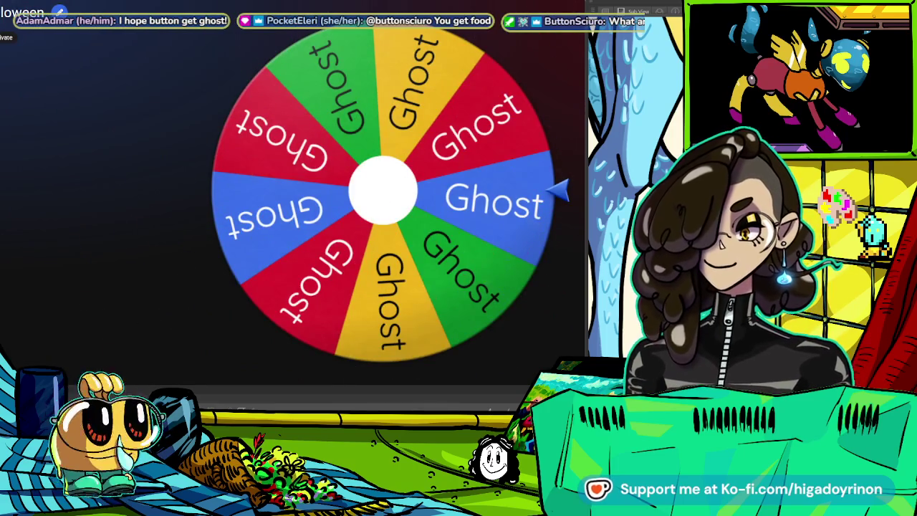
key(alt+Tab)
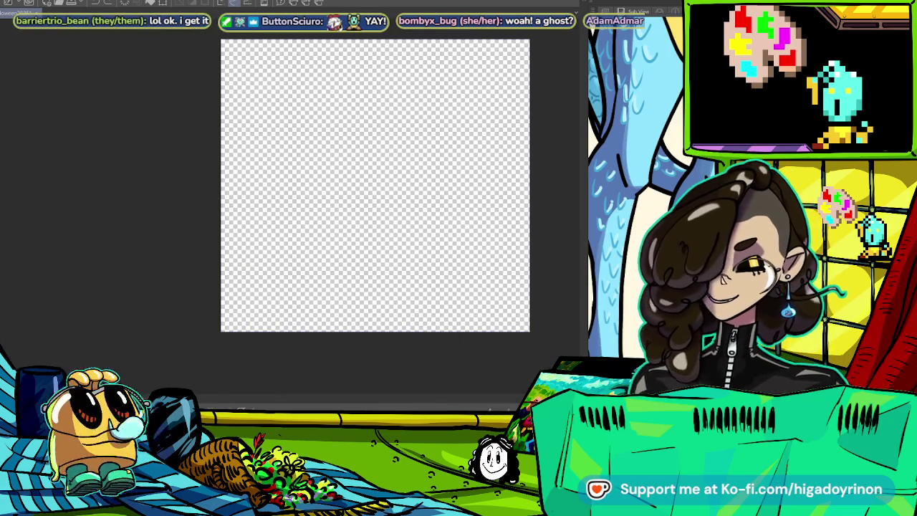
scroll(335, 185, up, 2)
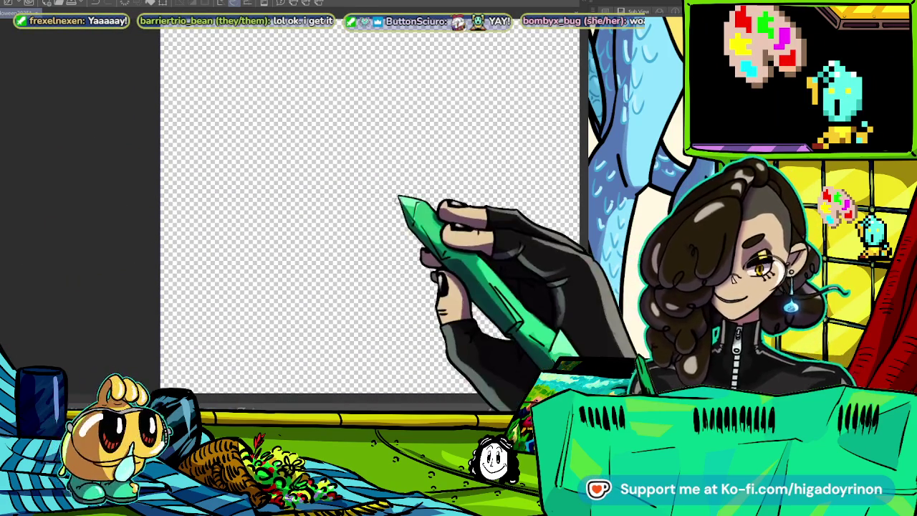
scroll(387, 188, down, 2)
scroll(386, 187, down, 1)
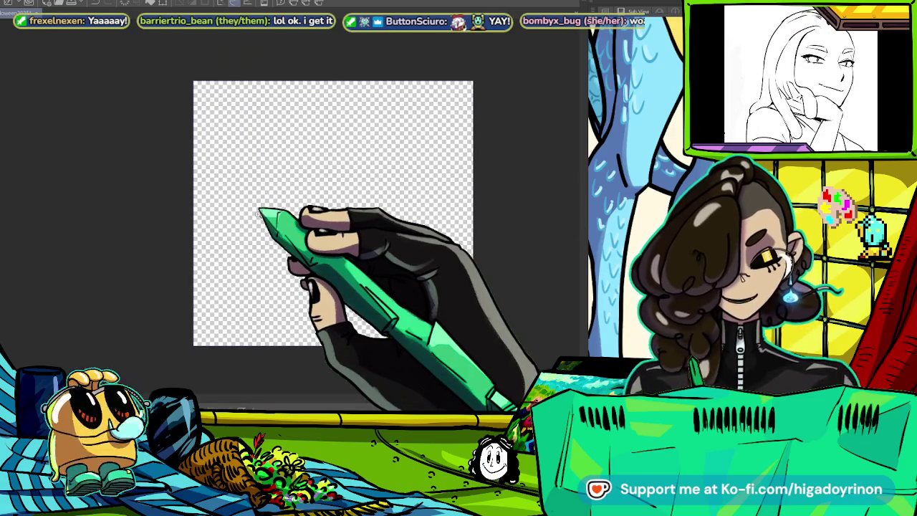
key(ctrl+z)
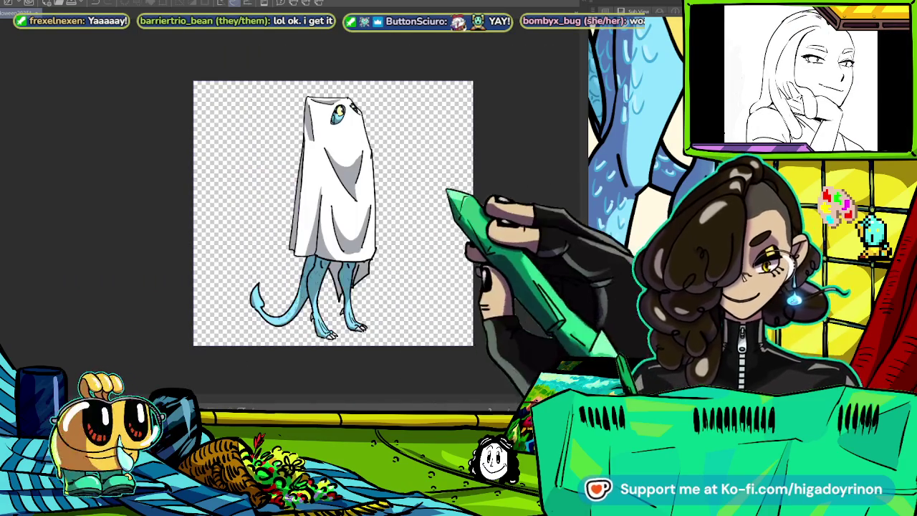
scroll(423, 273, up, 3)
scroll(367, 193, down, 3)
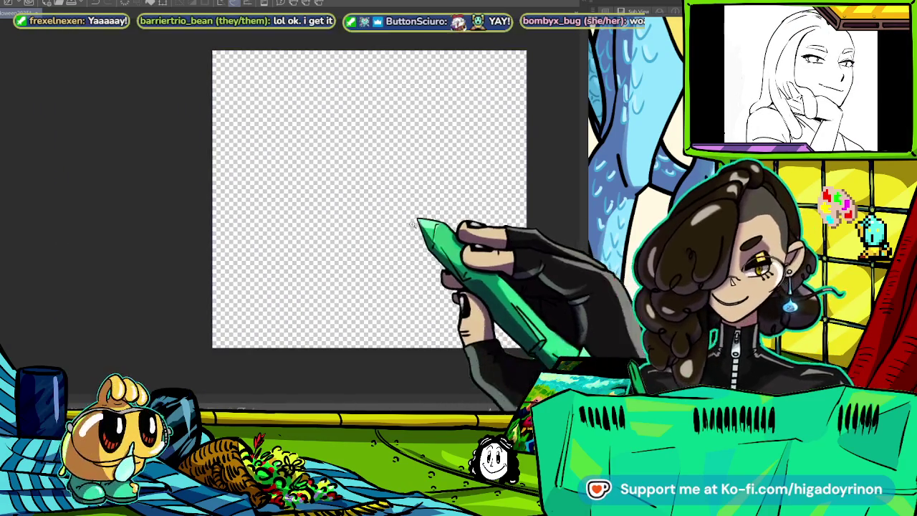
scroll(367, 194, up, 2)
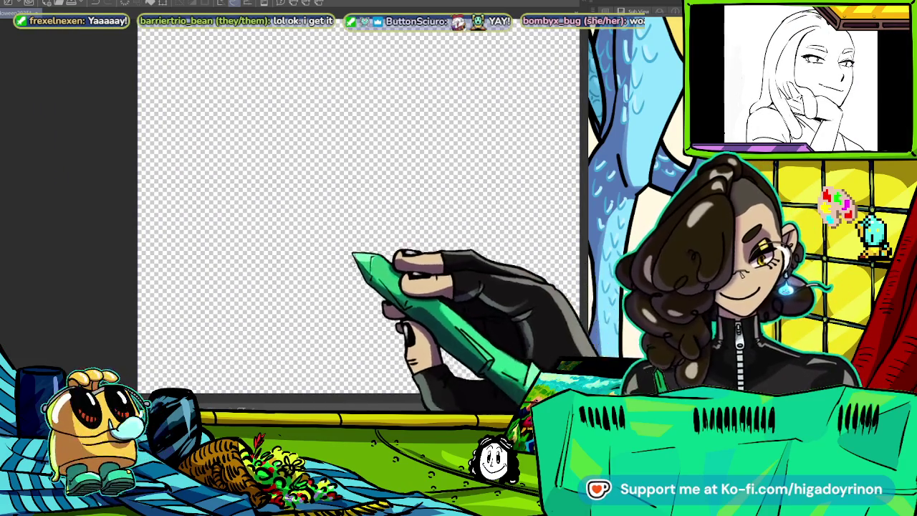
scroll(369, 255, up, 2)
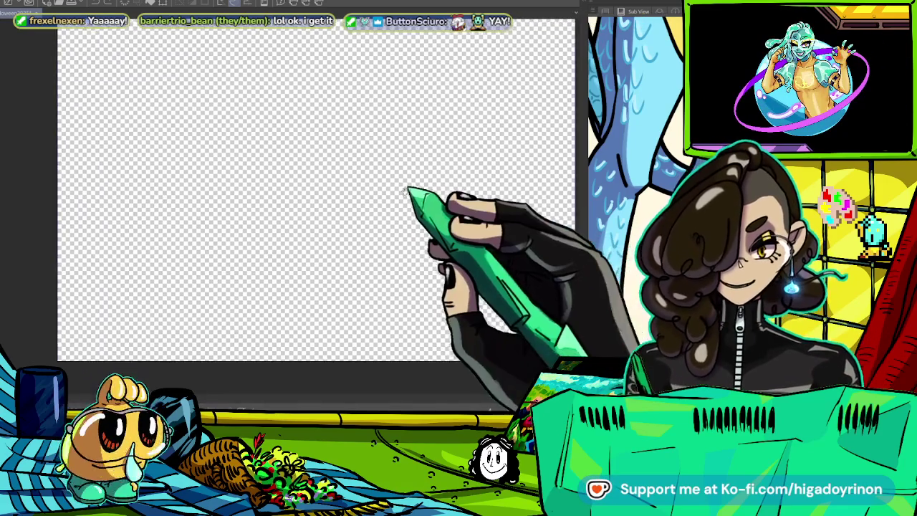
scroll(445, 177, down, 3)
scroll(443, 178, up, 1)
scroll(387, 230, up, 1)
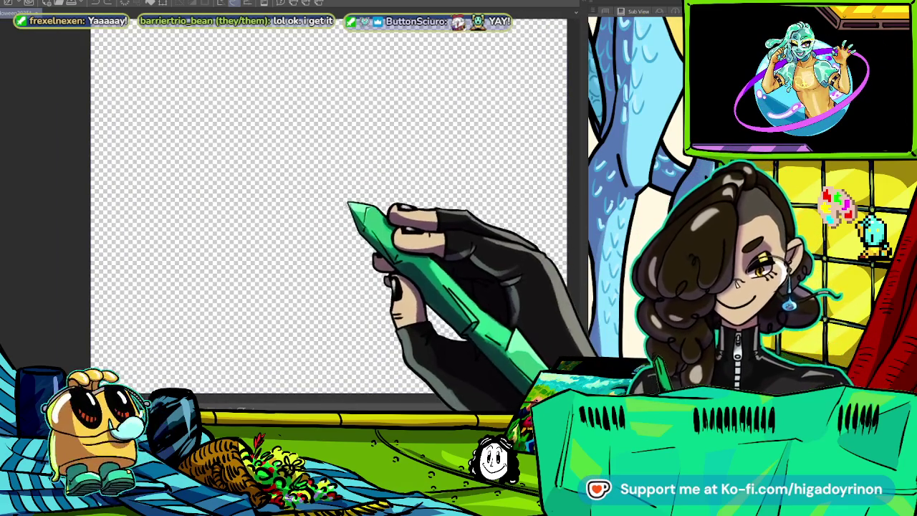
scroll(353, 213, up, 1)
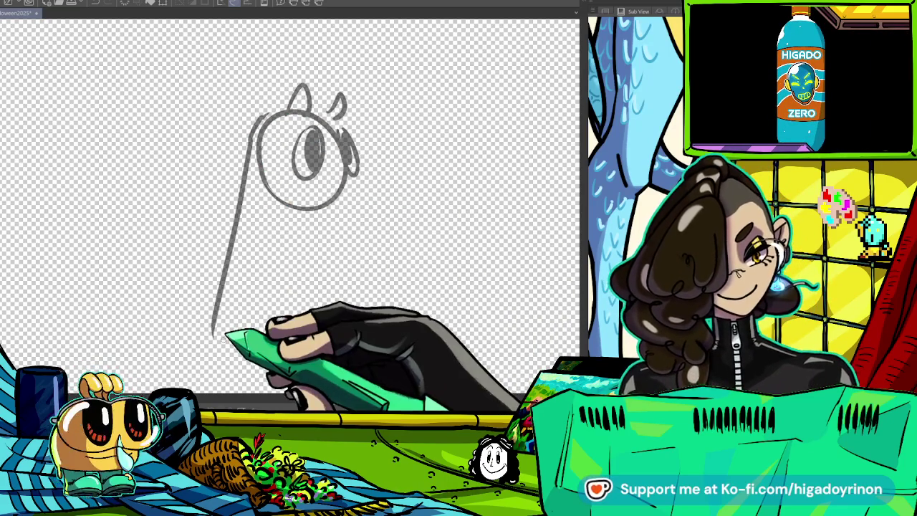
- Draw a long sheet line down from the head and a curved lobed shape to its left, with a neck stroke
mouse_move(247, 129)
mouse_down()
mouse_move(188, 366)
mouse_move(246, 354)
mouse_up()
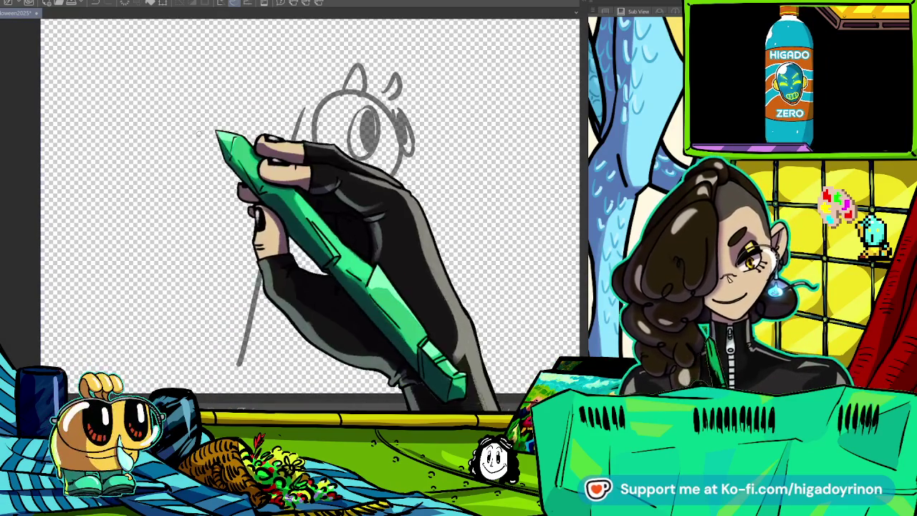
drag(140, 208, 257, 143)
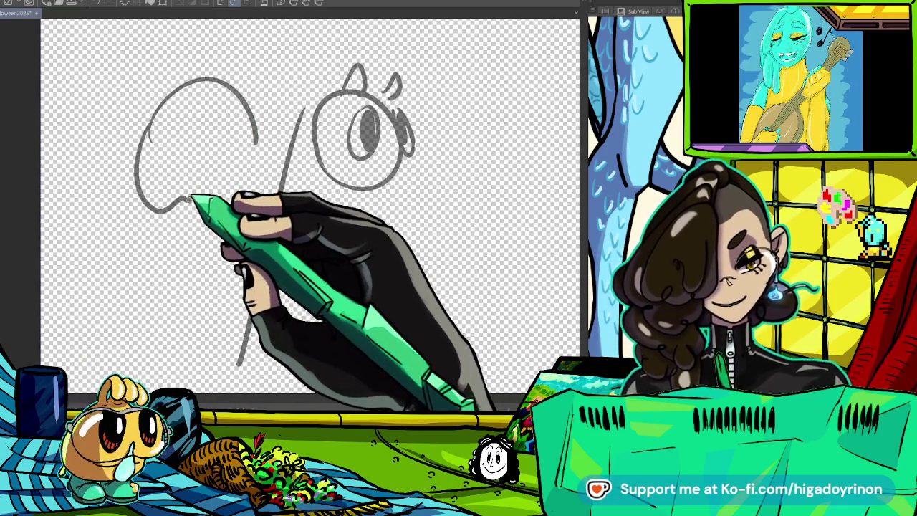
drag(176, 205, 247, 294)
drag(255, 147, 276, 190)
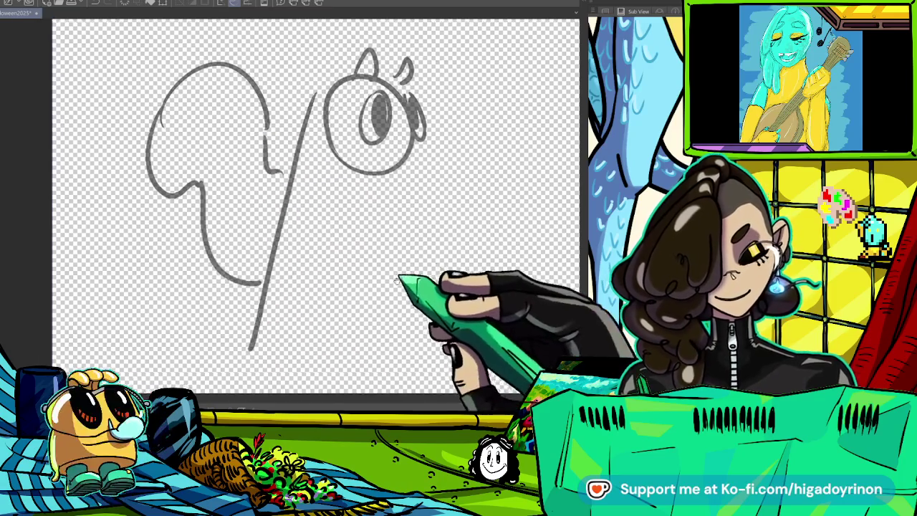
scroll(452, 251, down, 3)
scroll(452, 251, down, 1)
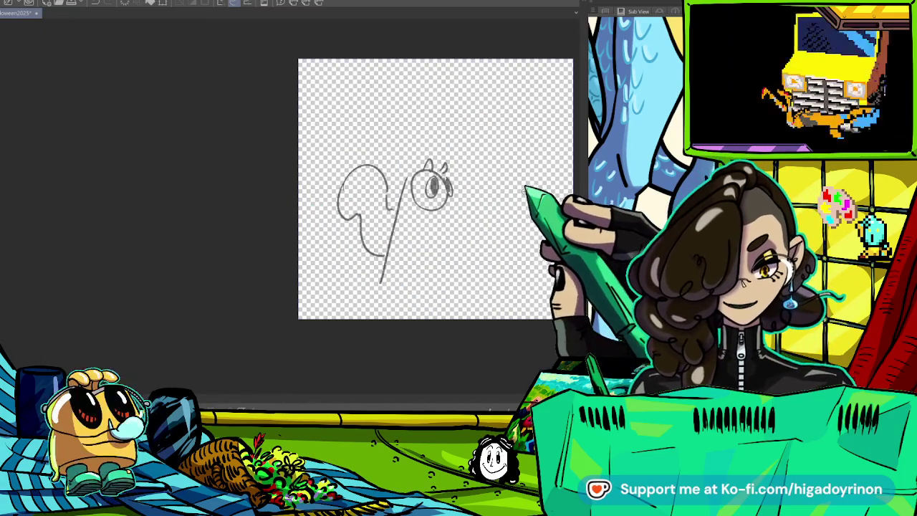
scroll(487, 190, up, 3)
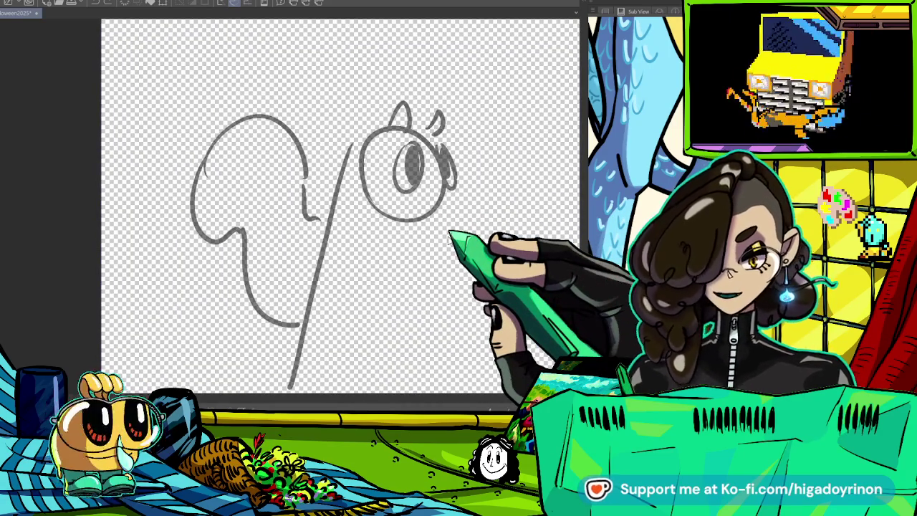
key(ctrl+t)
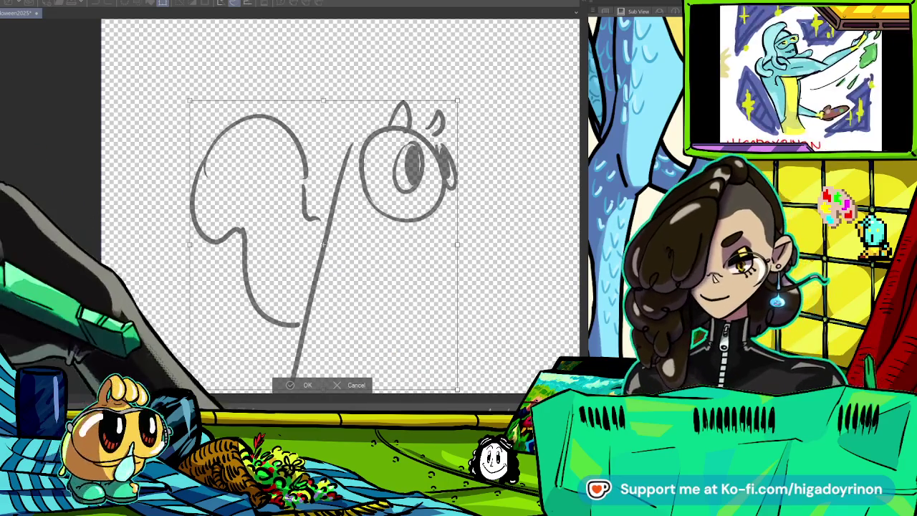
- Flip the whole rough ghost sketch horizontally and confirm the transform
key(h)
key(Return)
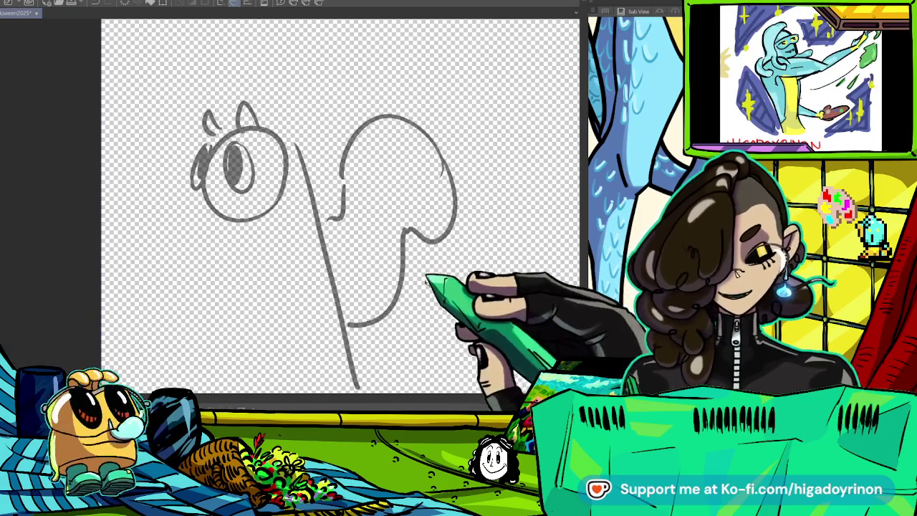
scroll(428, 264, down, 1)
scroll(427, 264, down, 2)
scroll(428, 264, down, 2)
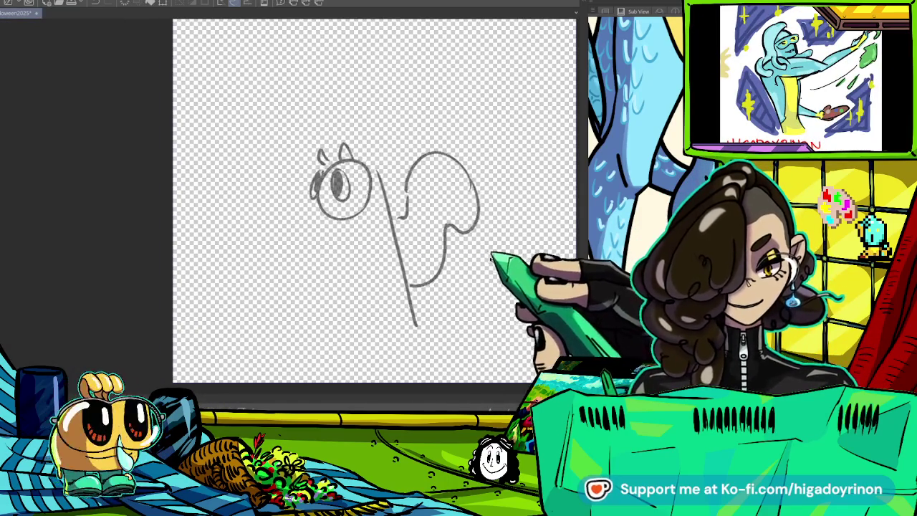
- Undo the old left sheet line and redraw it slanting down-left from the head
scroll(380, 243, up, 2)
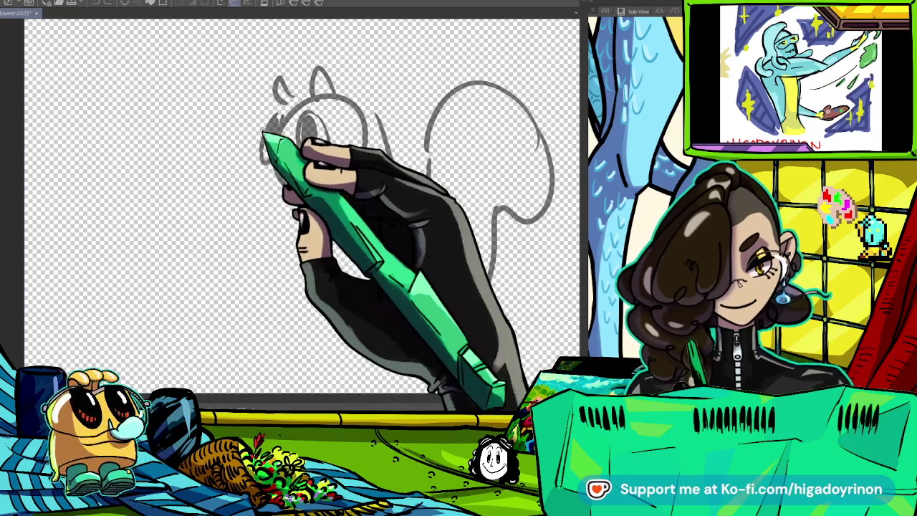
scroll(443, 195, up, 3)
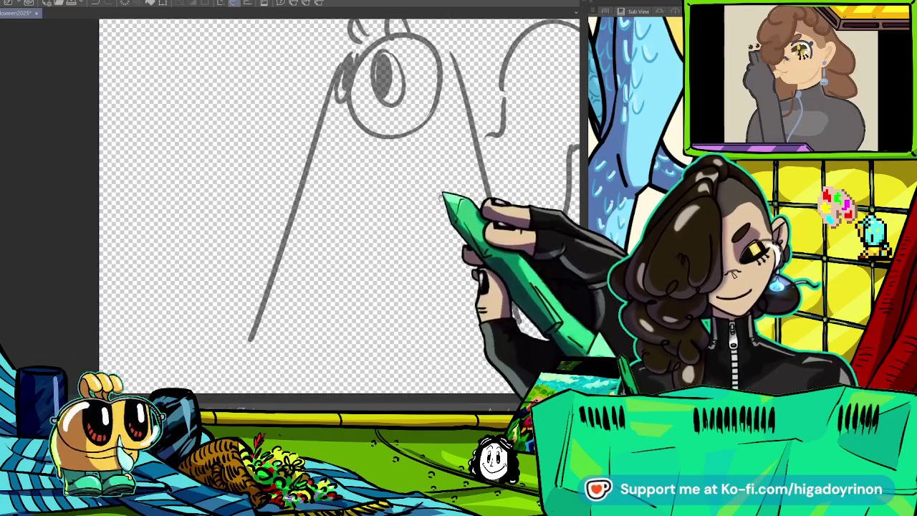
key(ctrl+z)
drag(332, 79, 271, 342)
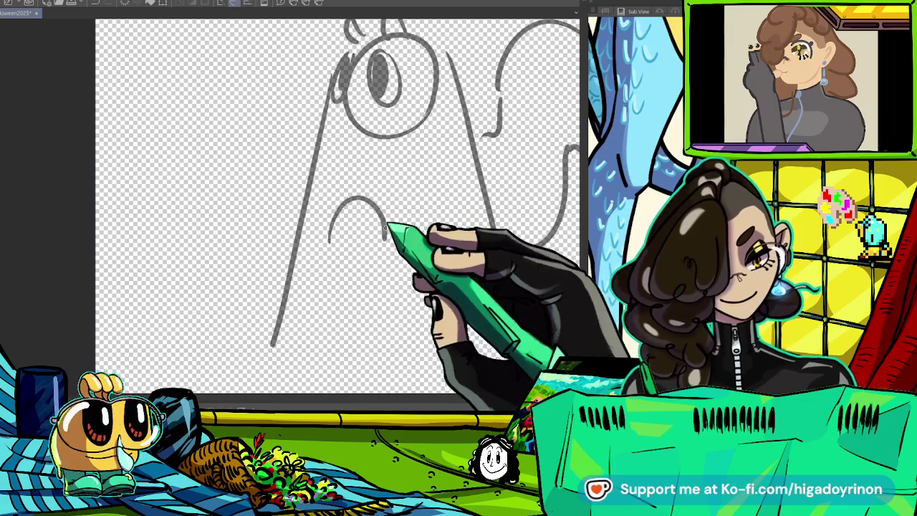
- Add a curved stroke for the pot the ghost is holding
drag(305, 289, 385, 335)
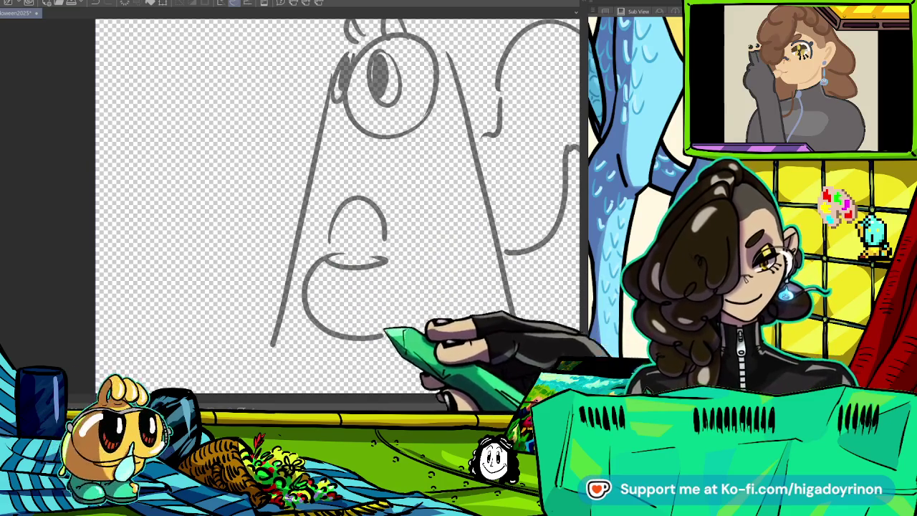
scroll(337, 208, down, 2)
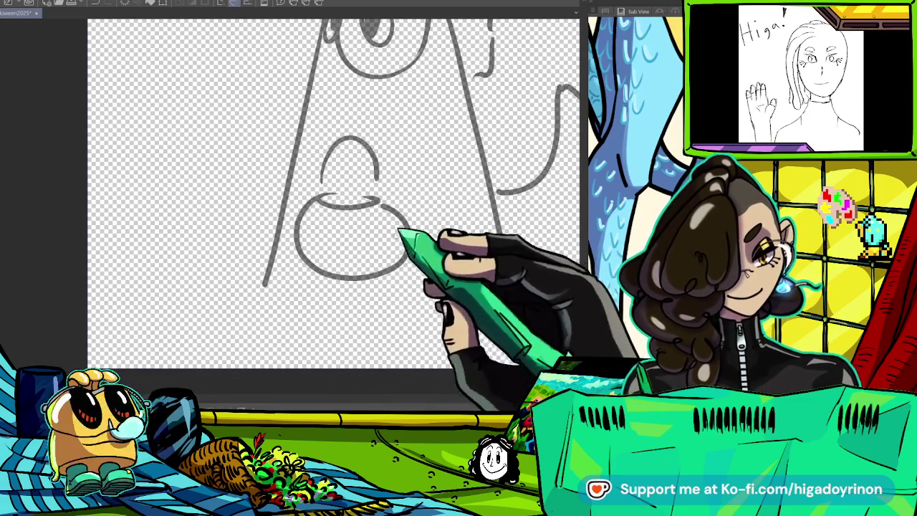
scroll(333, 194, up, 1)
scroll(333, 193, up, 2)
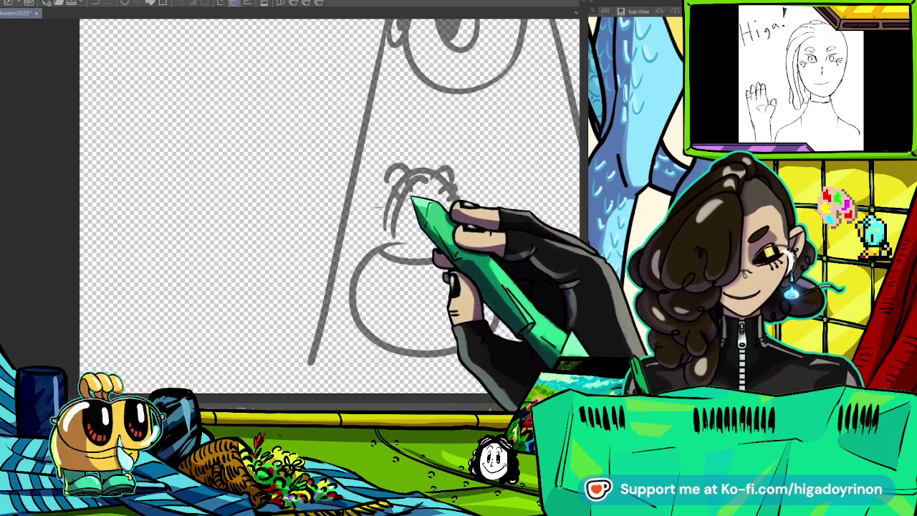
scroll(323, 215, up, 2)
- Sketch the knotted cloth strands atop the pot, small folds, and a horizontal line along the sheet's bottom
drag(349, 188, 419, 231)
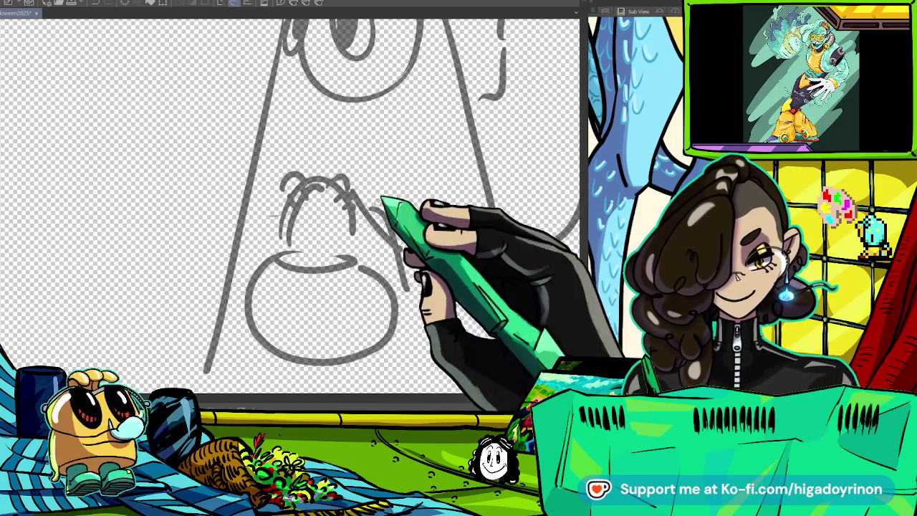
drag(413, 133, 416, 147)
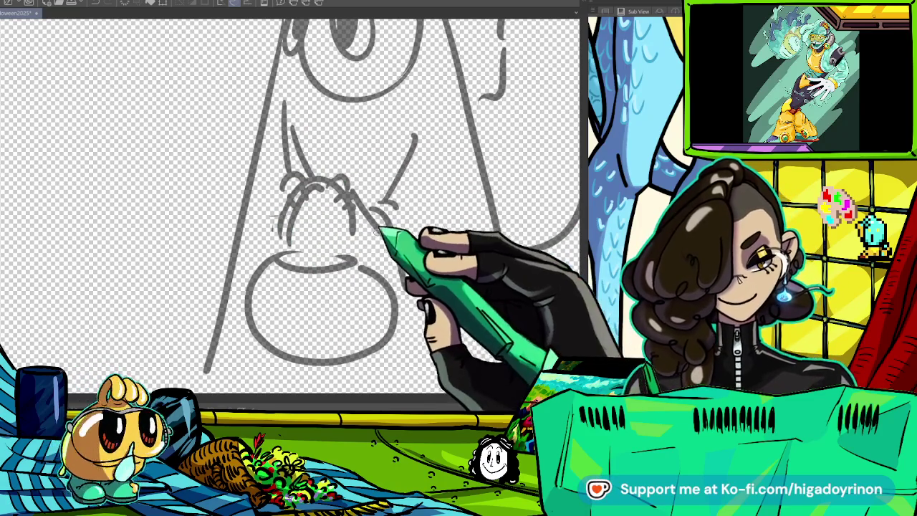
scroll(287, 200, down, 3)
drag(394, 240, 390, 279)
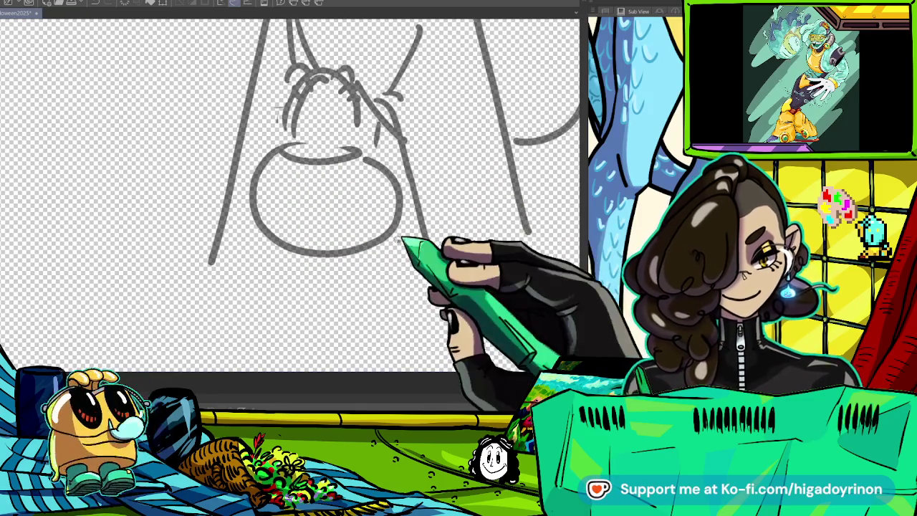
drag(450, 286, 510, 292)
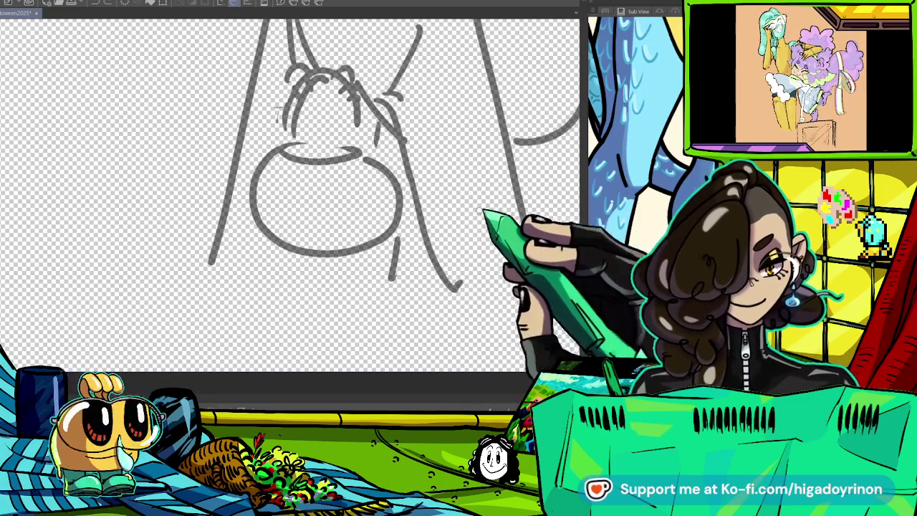
scroll(484, 212, right, 5)
drag(245, 288, 391, 276)
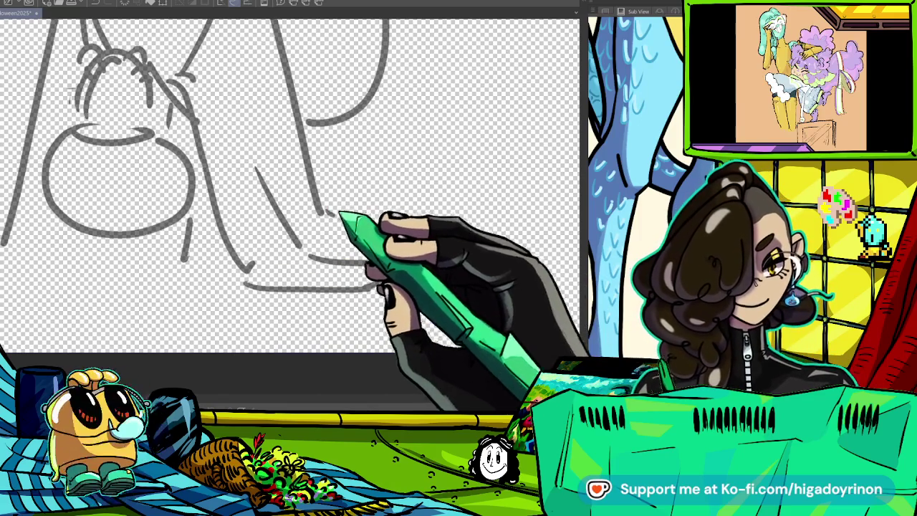
- Draw a diagonal sheet fold and the sheet edge spreading onto the floor, retrying the left edge
drag(310, 170, 400, 209)
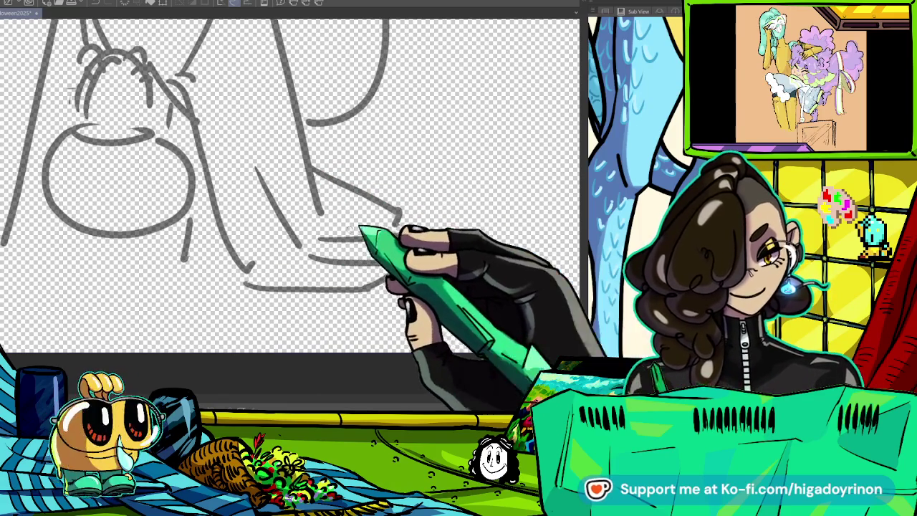
mouse_move(337, 183)
mouse_down()
mouse_move(505, 194)
mouse_move(442, 229)
mouse_up()
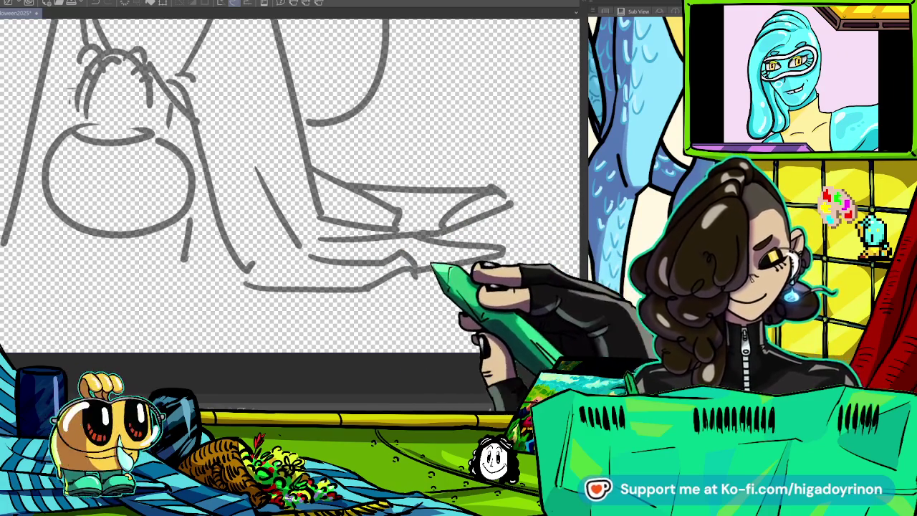
key(ctrl+0)
scroll(348, 179, up, 3)
drag(315, 214, 189, 230)
key(ctrl+z)
drag(215, 224, 323, 205)
key(ctrl+z)
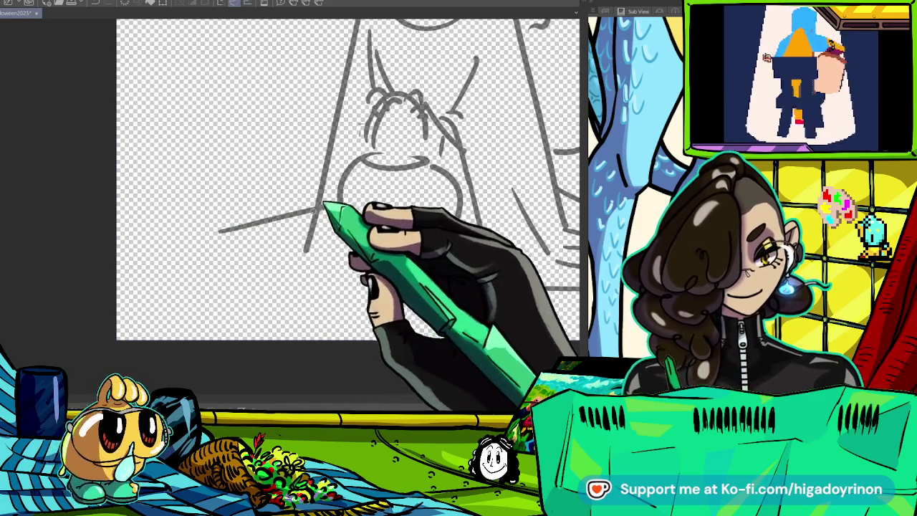
- Add a second floor edge line and the sheet's foot-like drape on the left, then view the whole sketch
drag(224, 243, 309, 231)
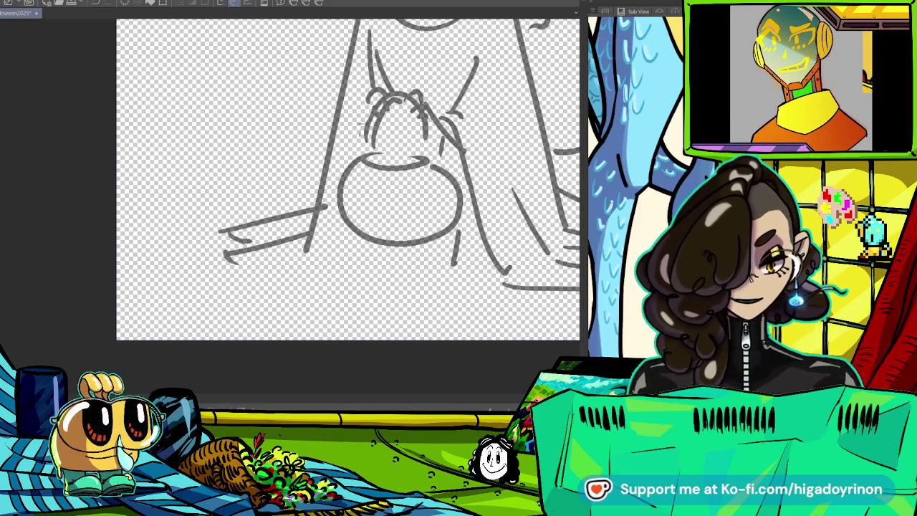
key(ctrl+z)
key(ctrl+z)
key(ctrl+z)
key(ctrl+z)
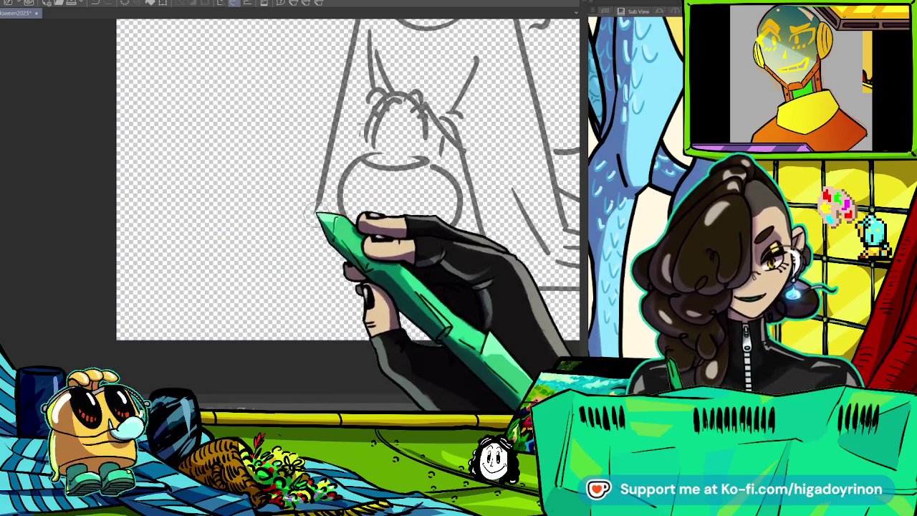
drag(320, 212, 301, 235)
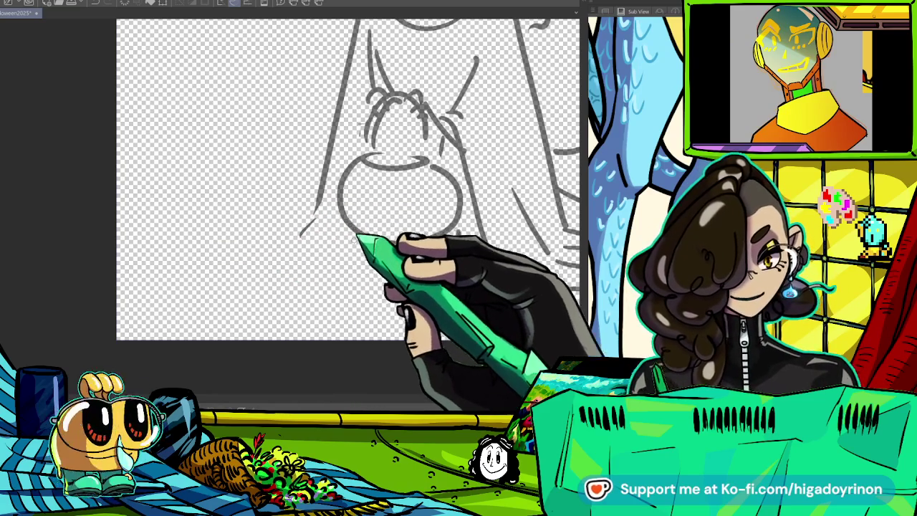
key(ctrl+z)
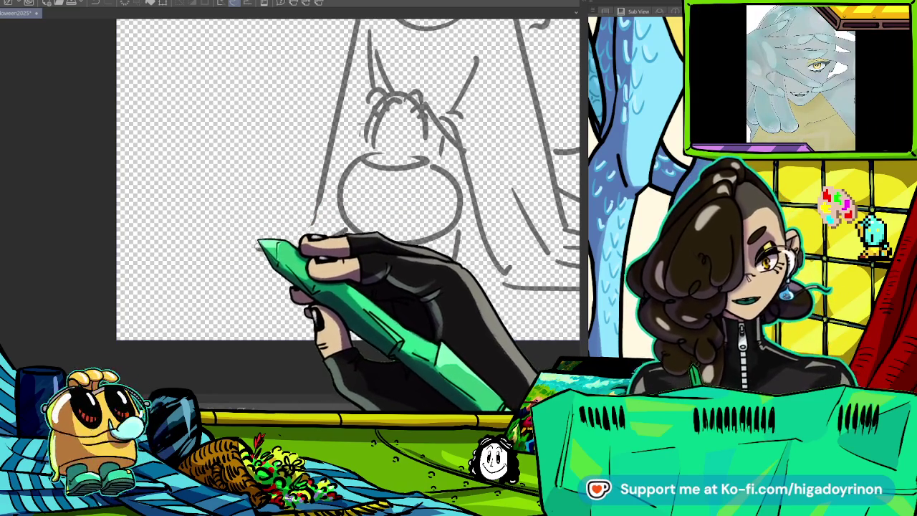
drag(316, 215, 315, 248)
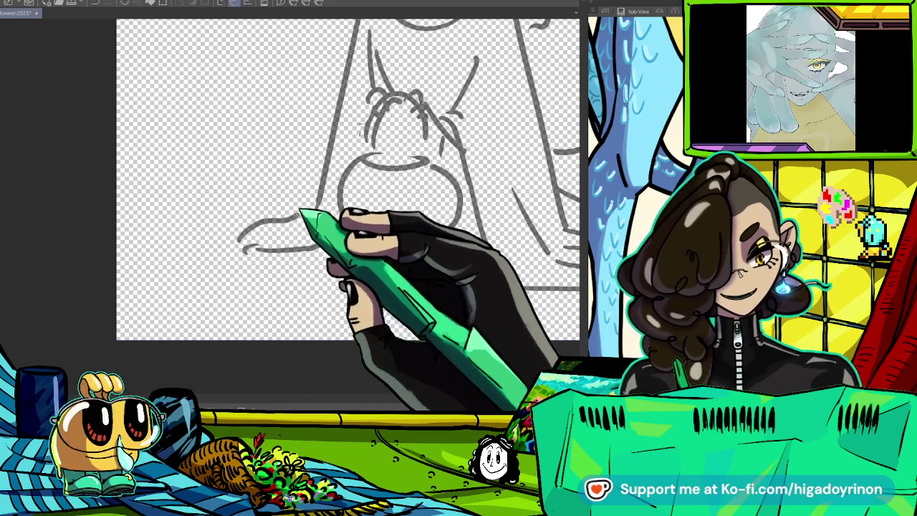
drag(344, 215, 288, 217)
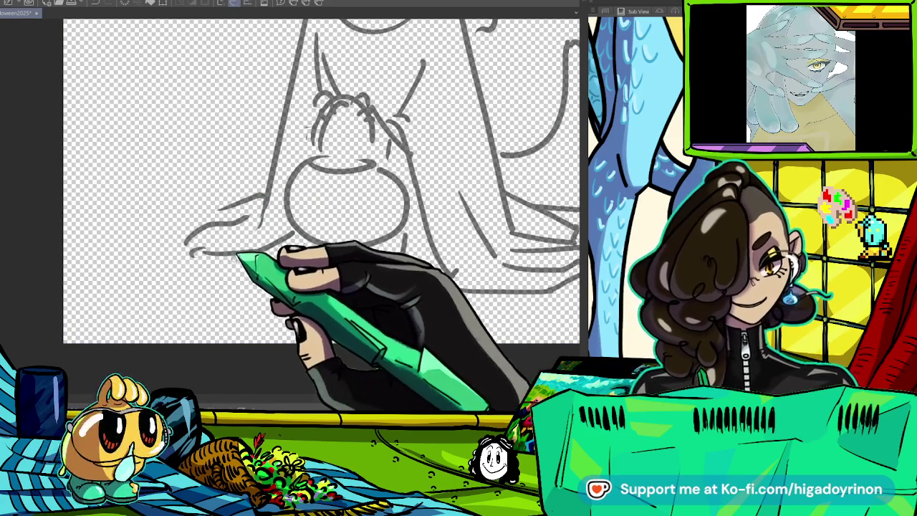
drag(212, 262, 308, 257)
drag(344, 215, 261, 252)
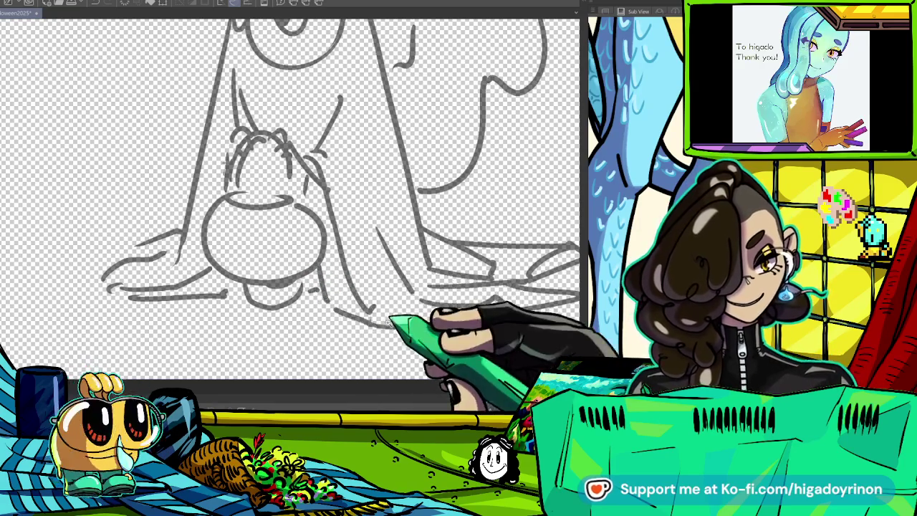
key(ctrl+minus)
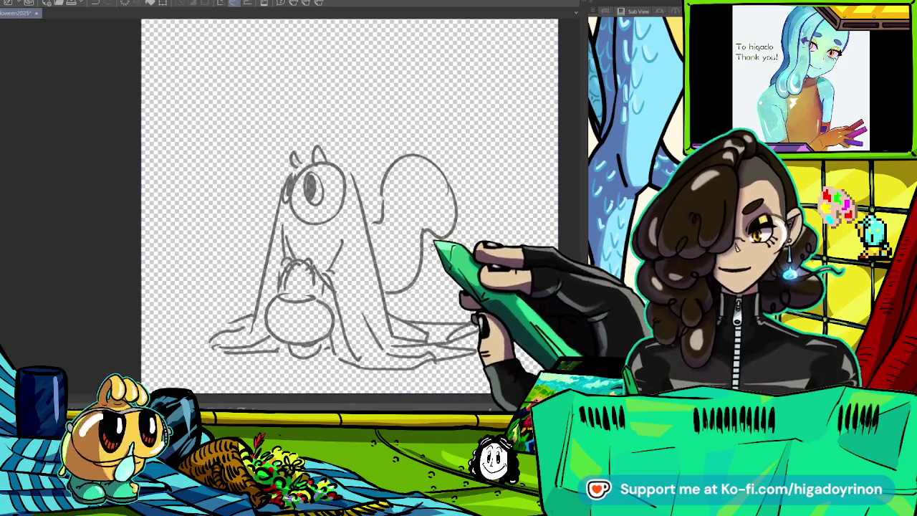
- Erase the small ear stroke by the eye and redraw the head's arching top and extended right outline
key(ctrl+plus)
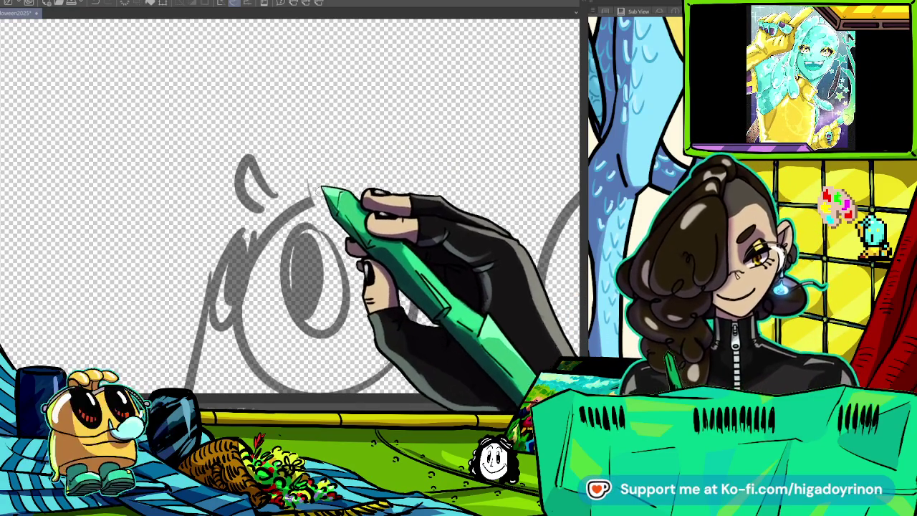
drag(266, 191, 282, 133)
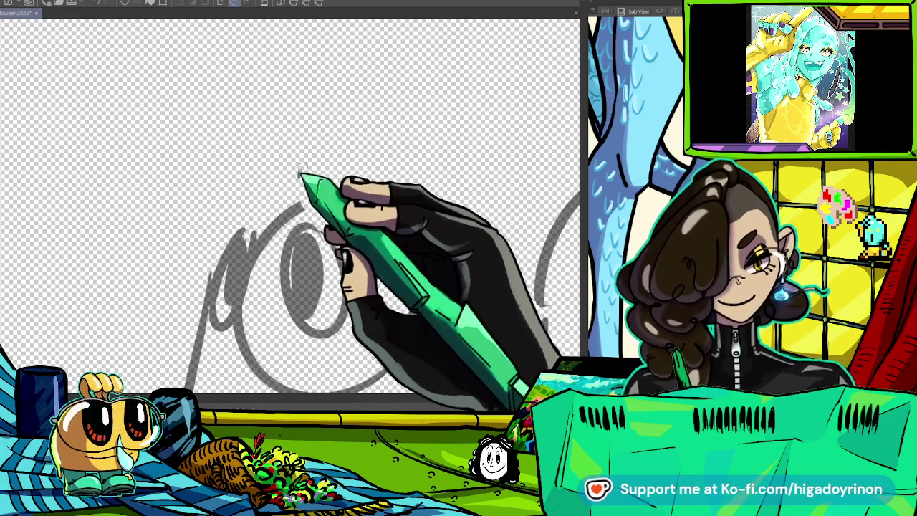
drag(297, 176, 414, 233)
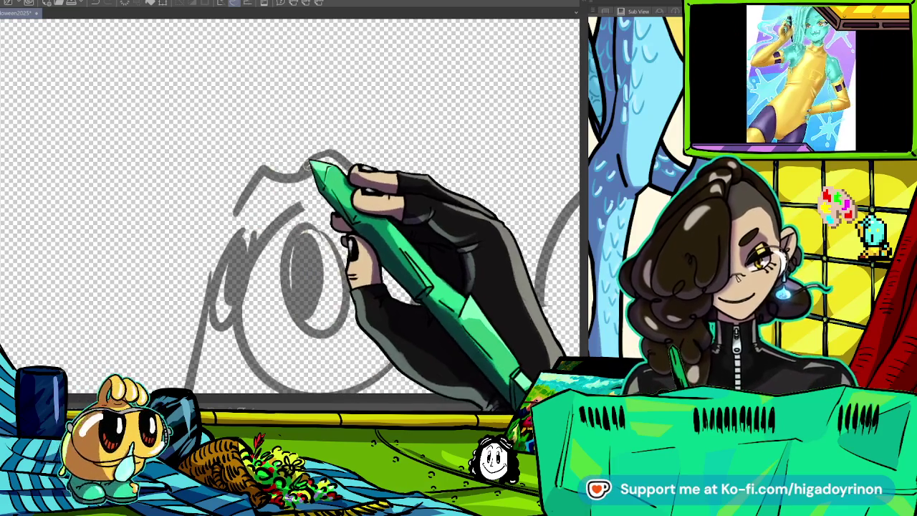
drag(231, 215, 279, 176)
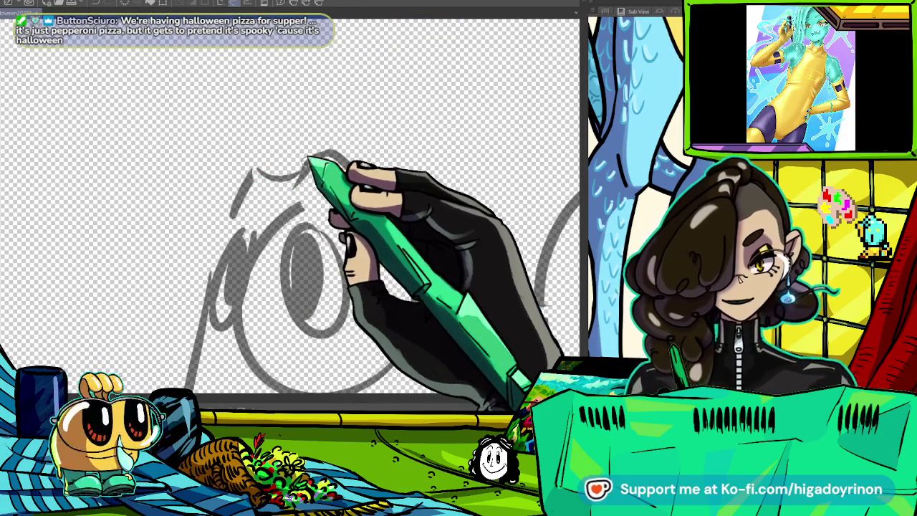
key(ctrl+plus)
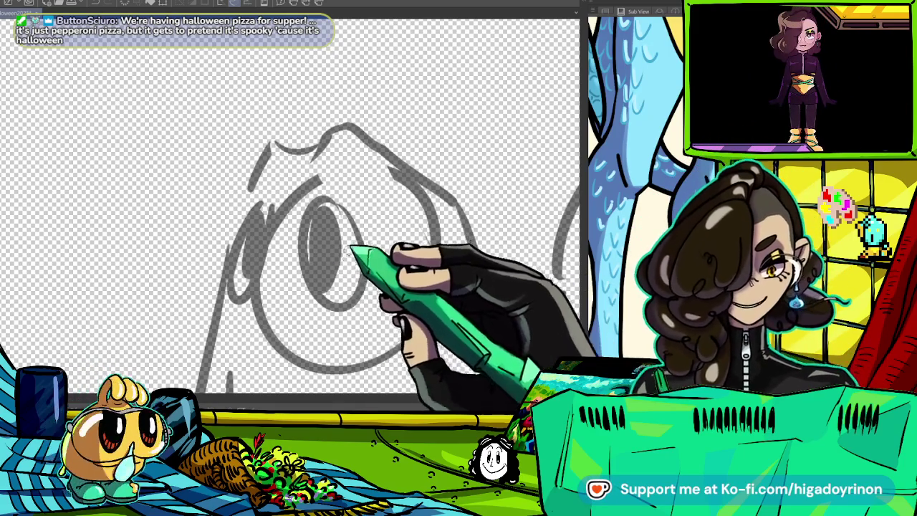
scroll(295, 268, up, 1)
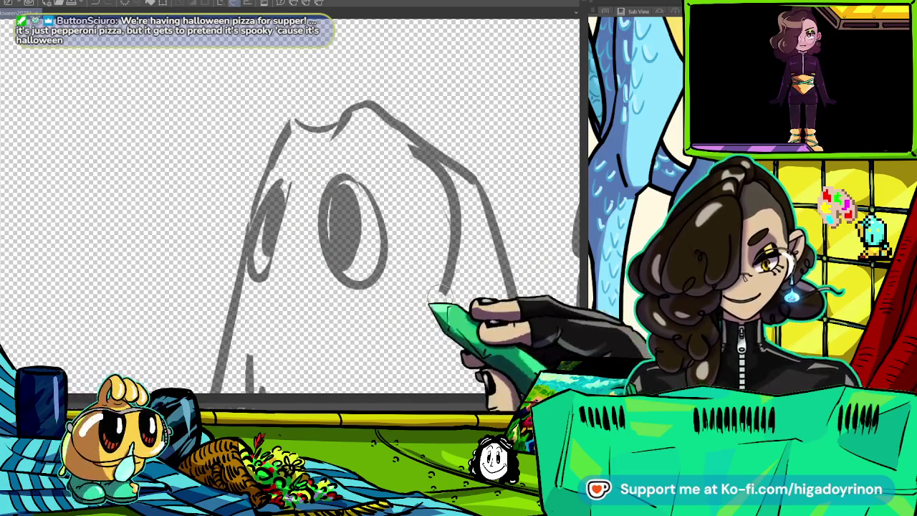
drag(399, 137, 519, 321)
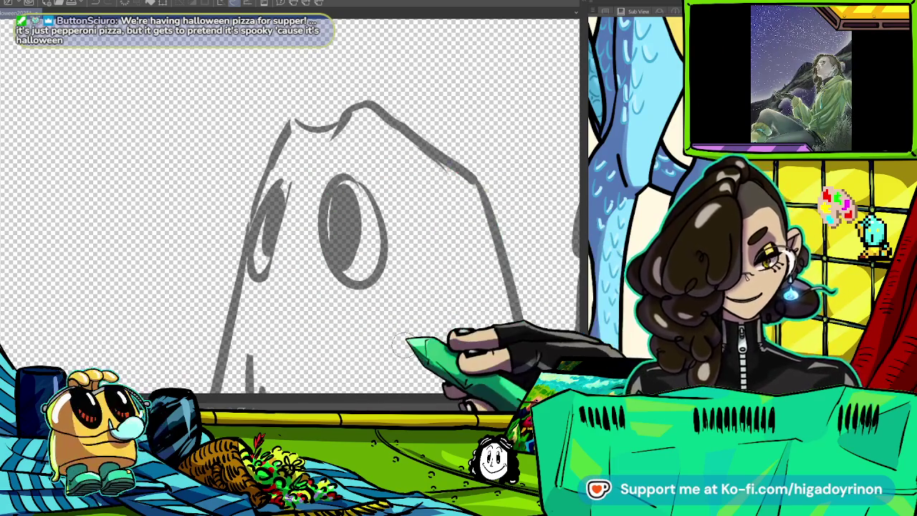
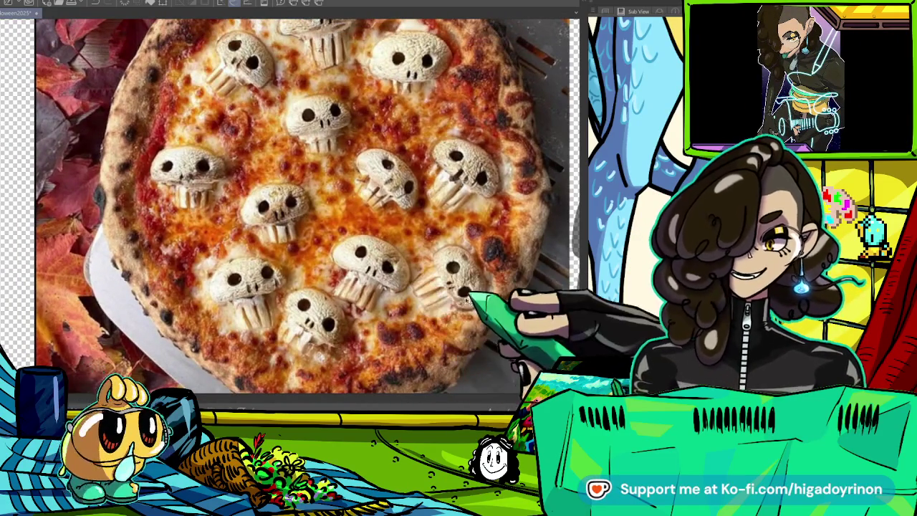
- Hide the skull pizza reference layer and center the view on the ghost sketch
key(ctrl+minus)
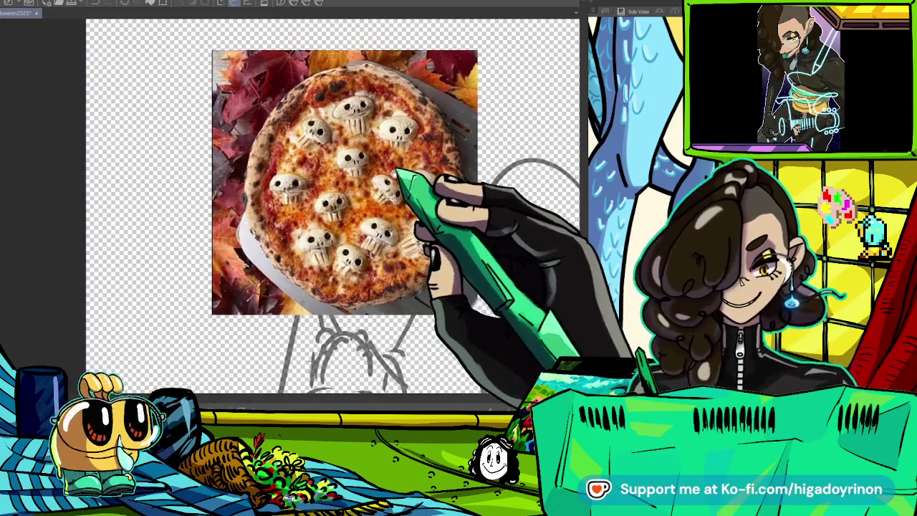
drag(396, 172, 426, 302)
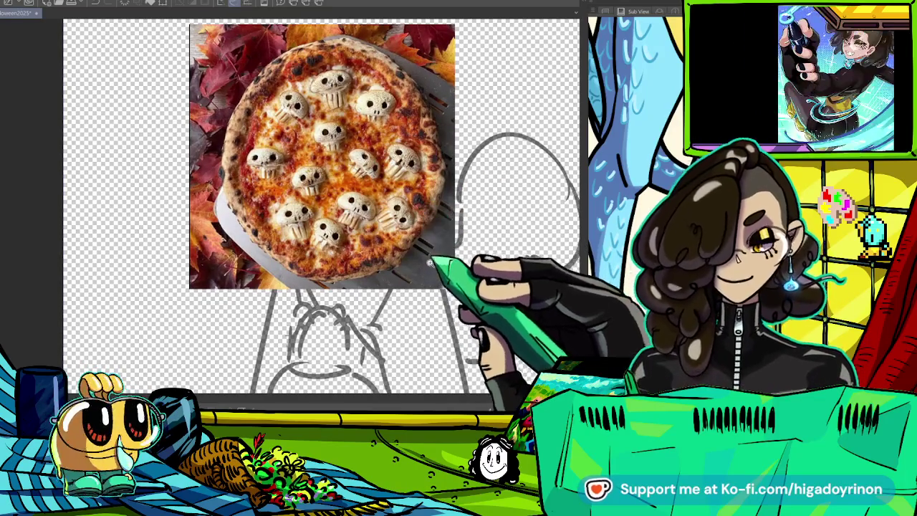
key(Delete)
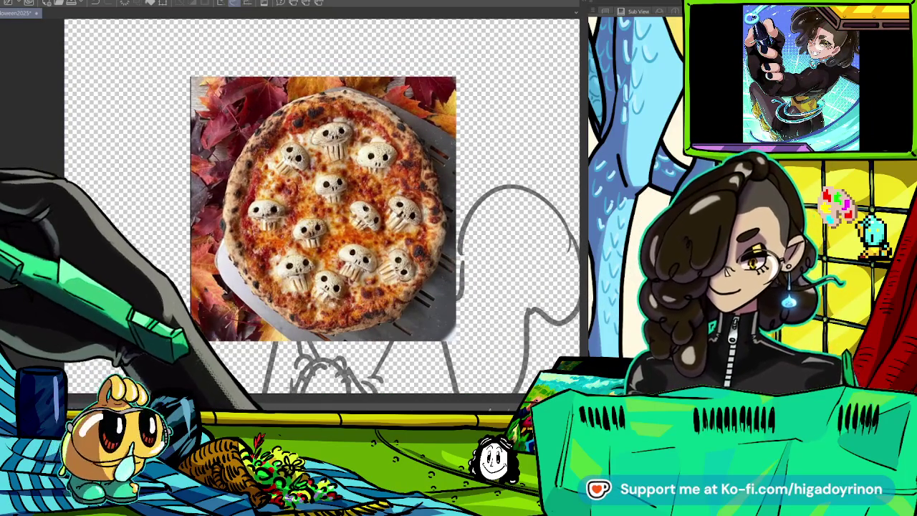
drag(343, 278, 337, 221)
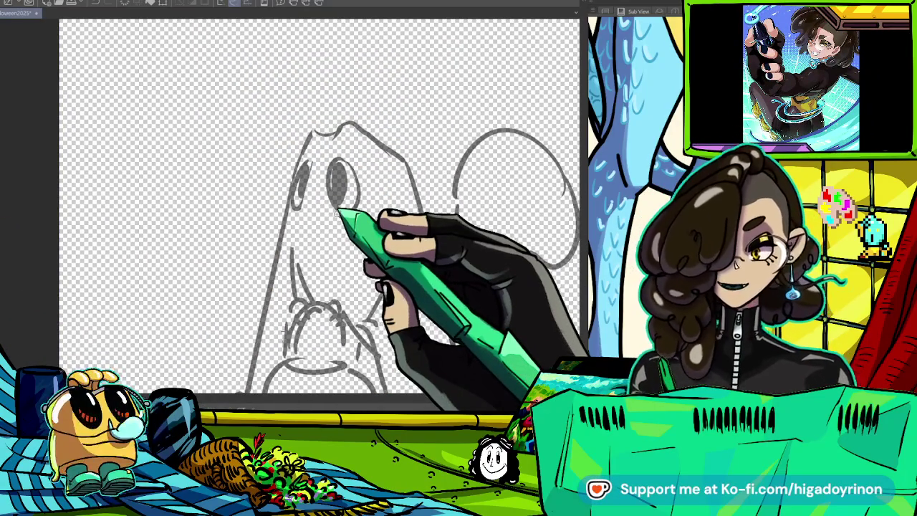
- Sketch the pumpkin's second triangular eye, toothy smile and a curve between the eyes
scroll(338, 209, up, 2)
scroll(338, 209, up, 2)
scroll(344, 186, up, 2)
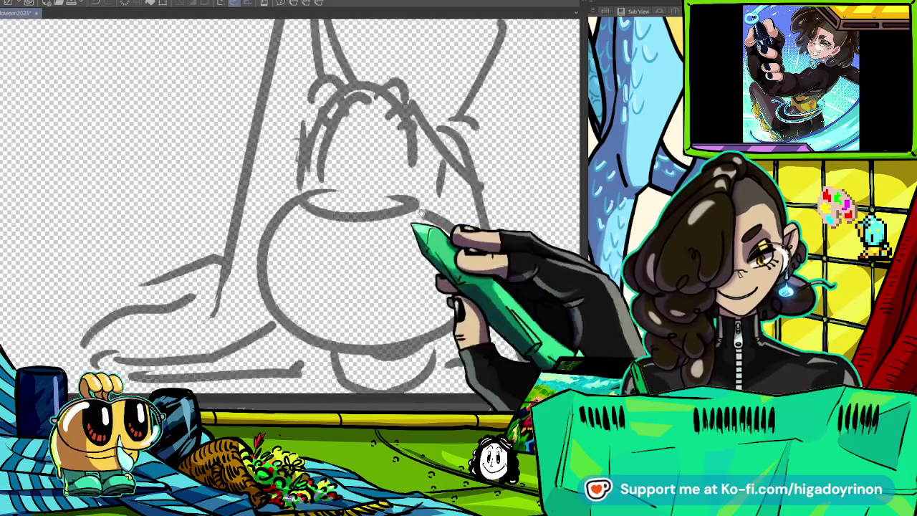
scroll(354, 156, up, 2)
scroll(342, 176, up, 2)
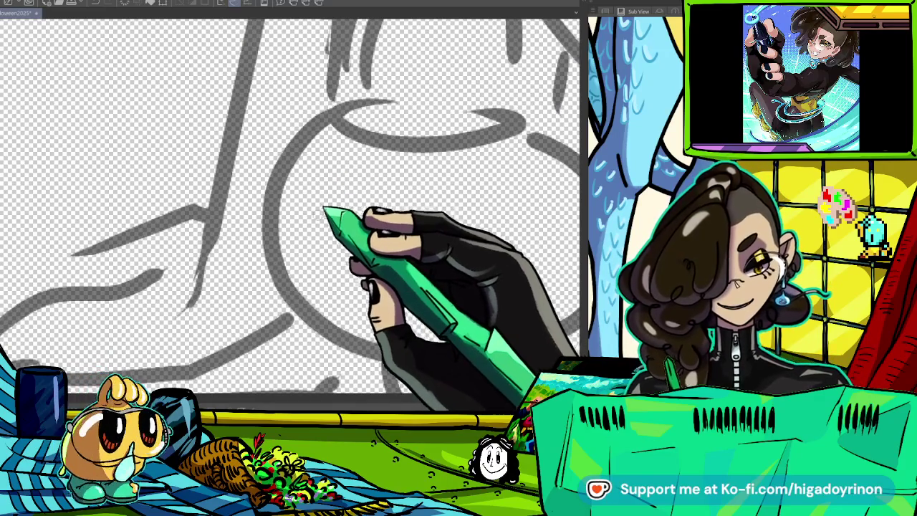
drag(412, 229, 476, 243)
drag(294, 238, 523, 267)
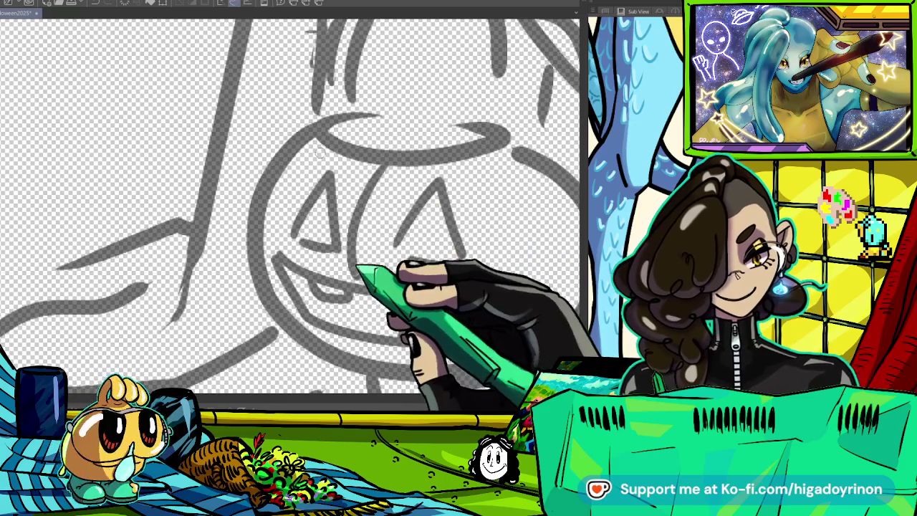
drag(387, 169, 354, 276)
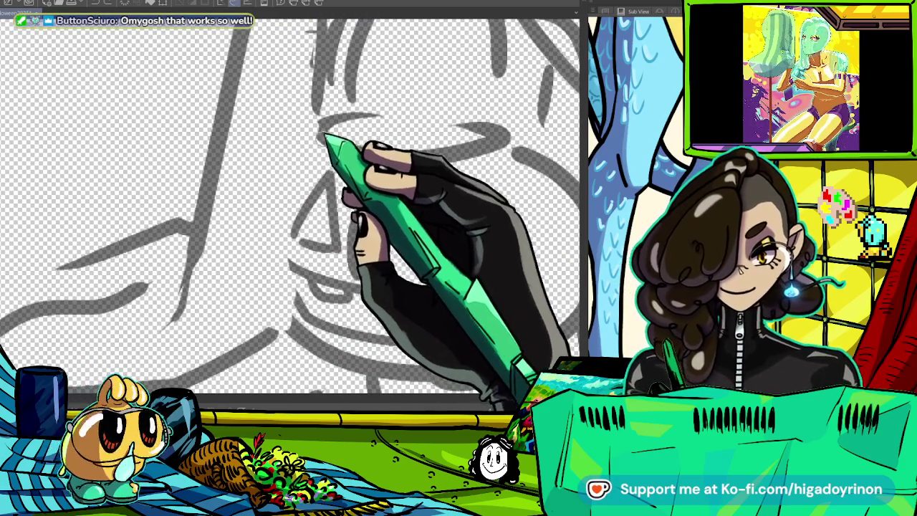
- Sketch the pumpkin's rounded left and right outline and the edge of its lid
drag(321, 127, 276, 338)
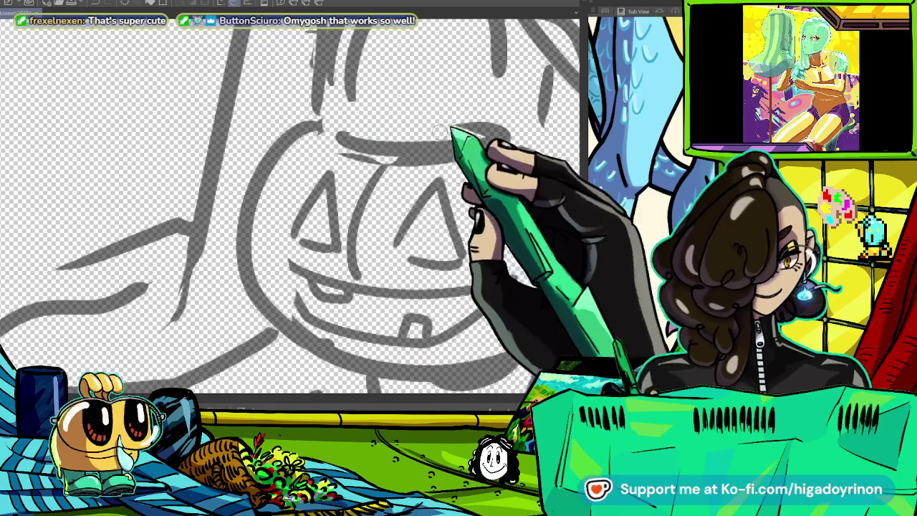
drag(324, 126, 394, 107)
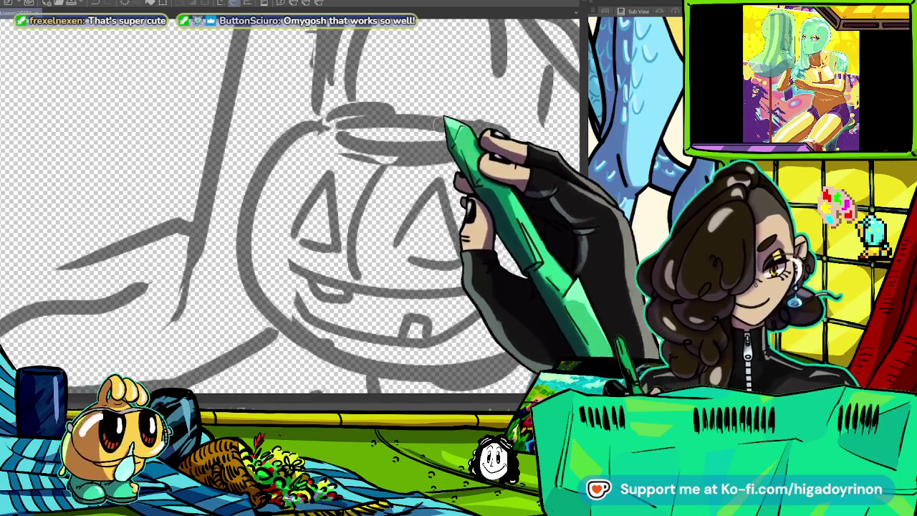
drag(502, 127, 292, 194)
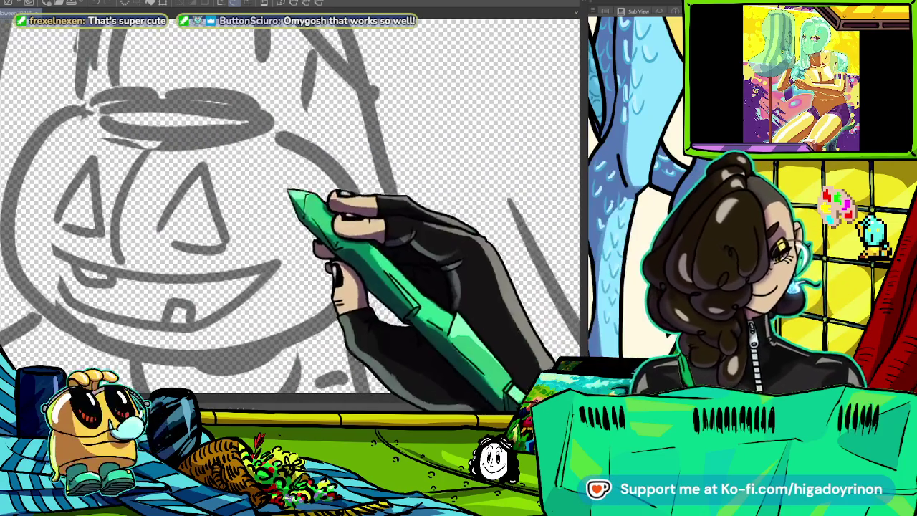
mouse_move(276, 136)
mouse_down()
mouse_move(354, 233)
mouse_move(426, 182)
mouse_up()
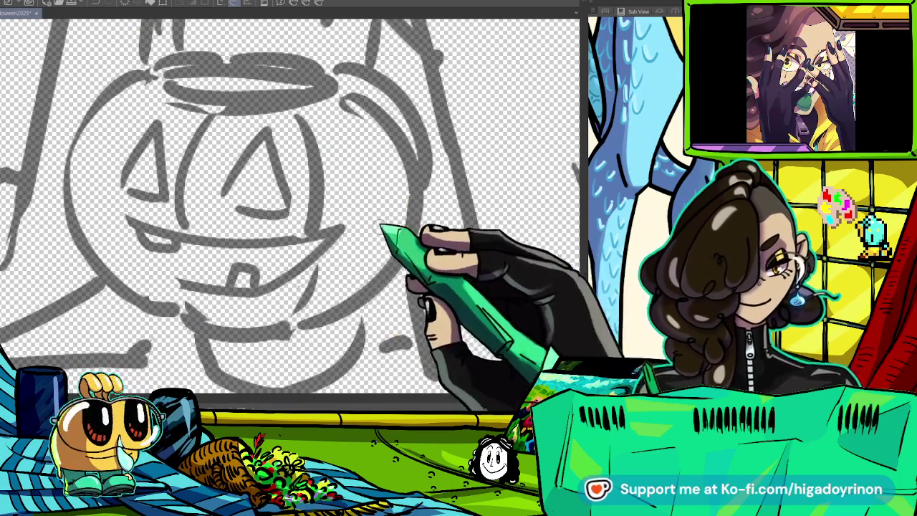
- Add pencil strokes above the pumpkin bucket's rim for the handle
scroll(315, 287, up, 5)
drag(272, 114, 283, 237)
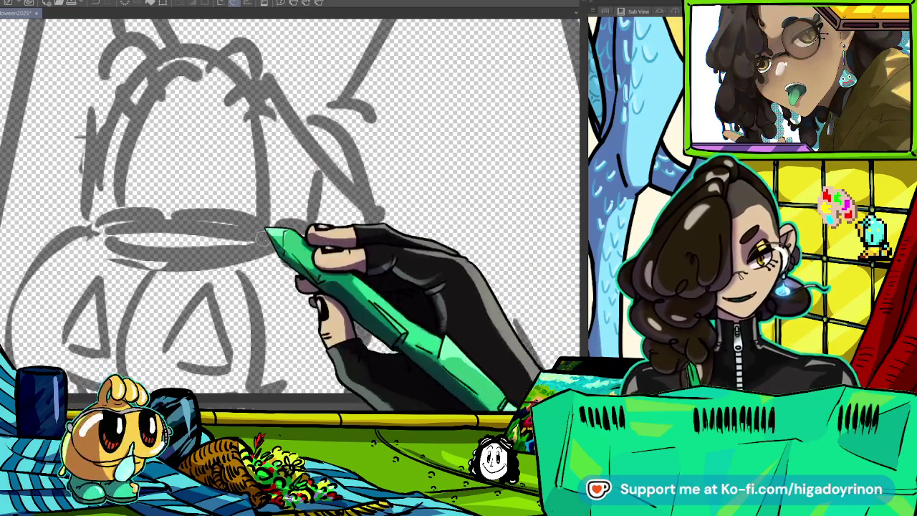
scroll(271, 247, down, 3)
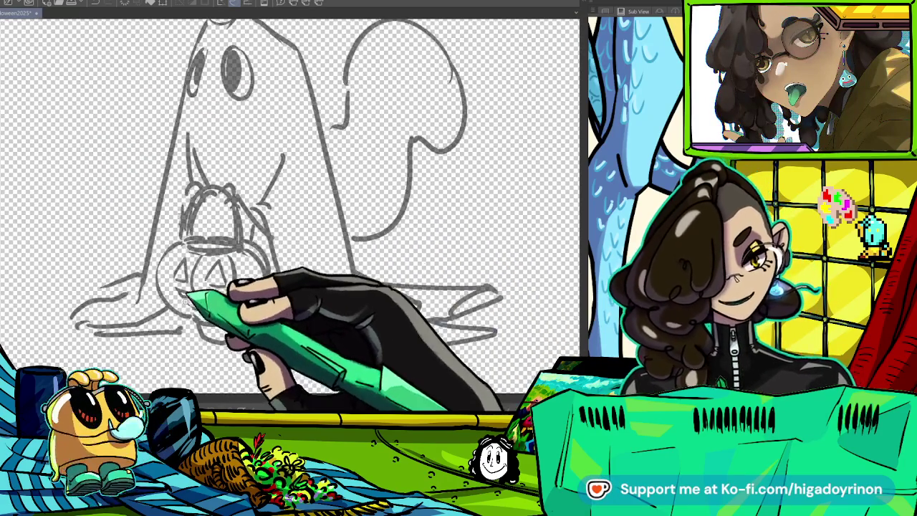
scroll(347, 305, up, 5)
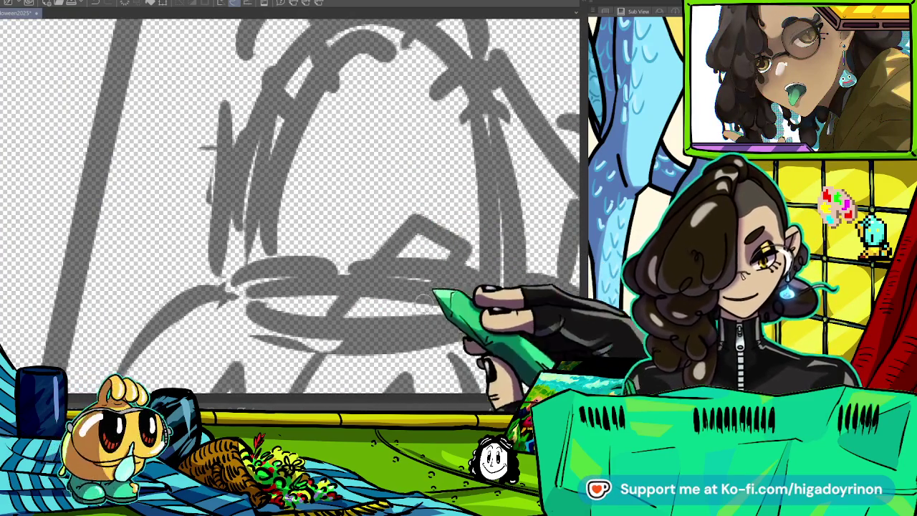
scroll(457, 277, down, 5)
scroll(458, 277, up, 2)
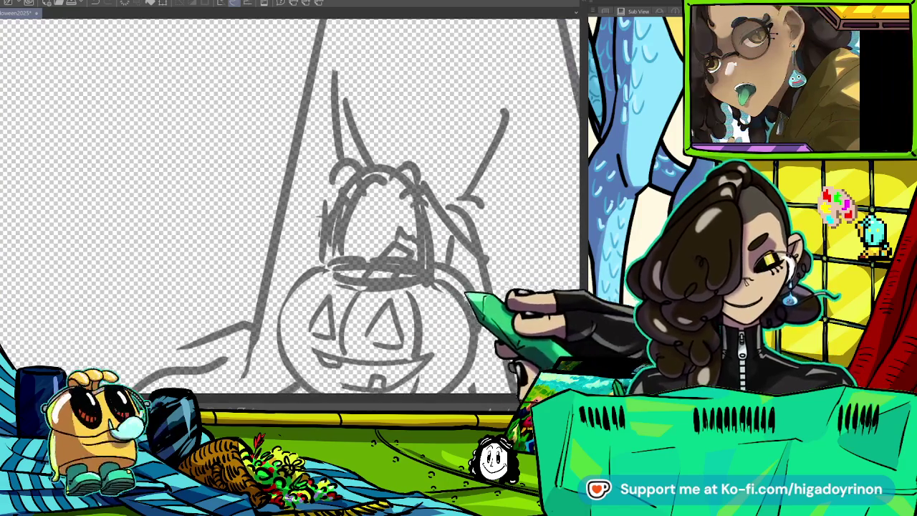
scroll(396, 286, down, 4)
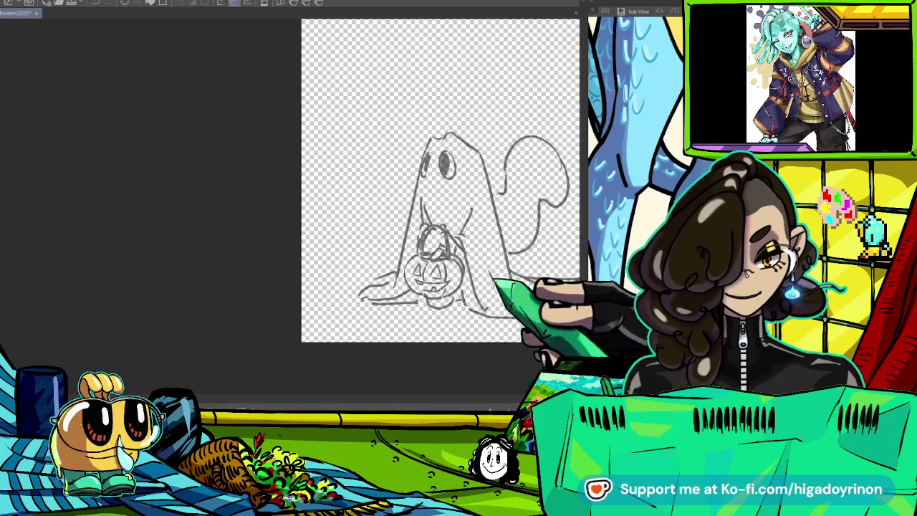
scroll(477, 226, up, 5)
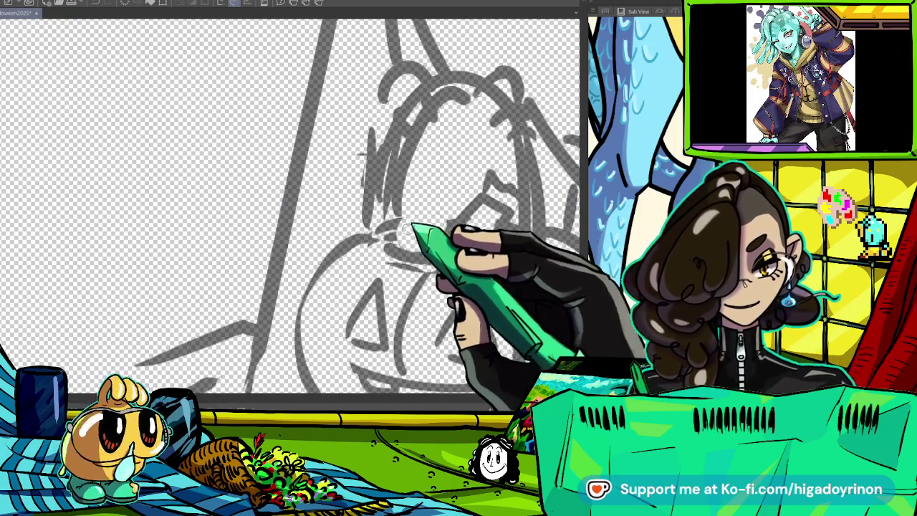
scroll(484, 239, down, 3)
scroll(502, 337, up, 1)
scroll(533, 338, down, 3)
scroll(522, 308, up, 2)
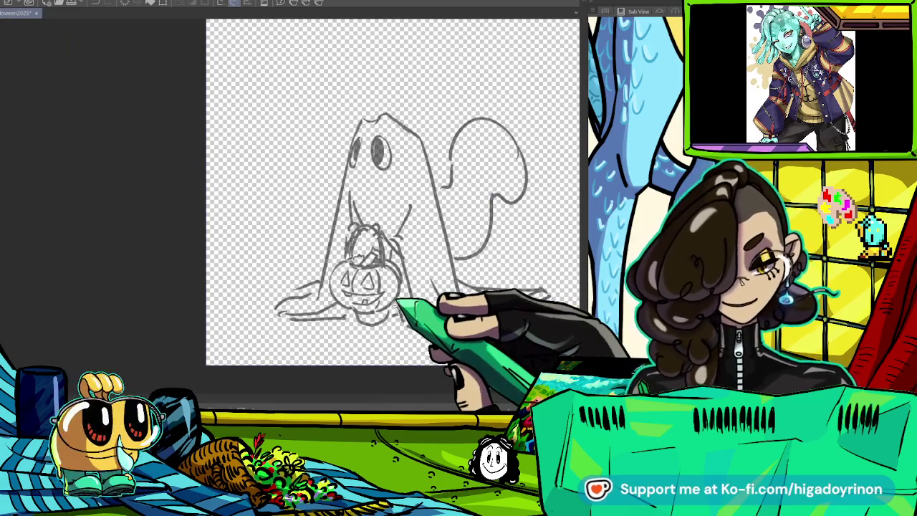
scroll(344, 287, up, 4)
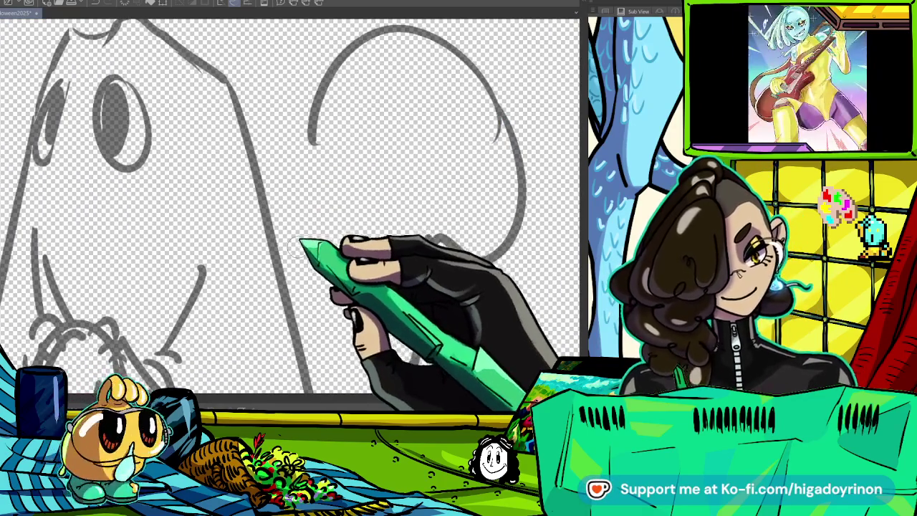
- Extend the tail's left outline down toward the ground
drag(314, 145, 297, 263)
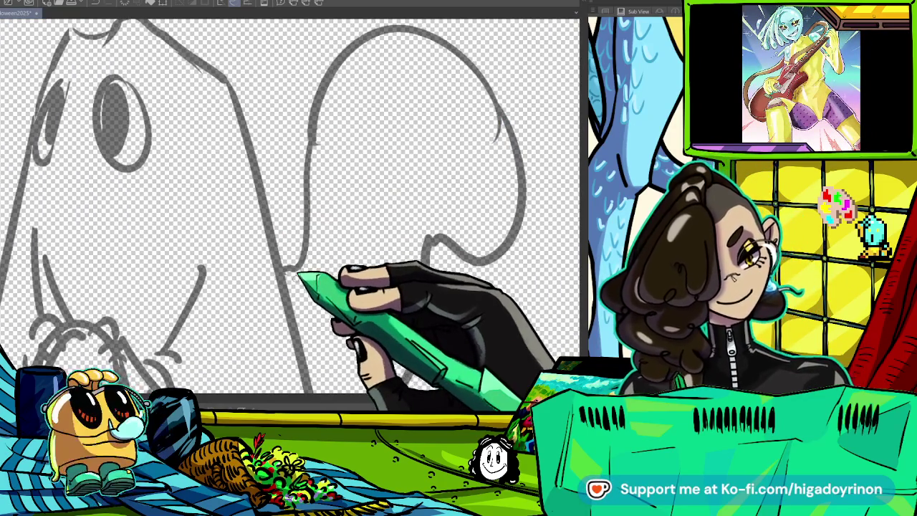
scroll(299, 274, down, 3)
scroll(474, 246, up, 1)
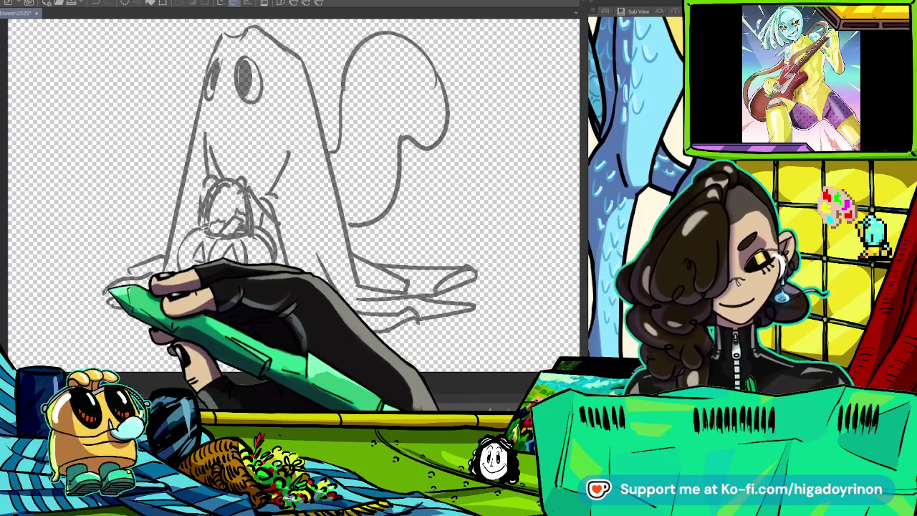
scroll(290, 200, up, 2)
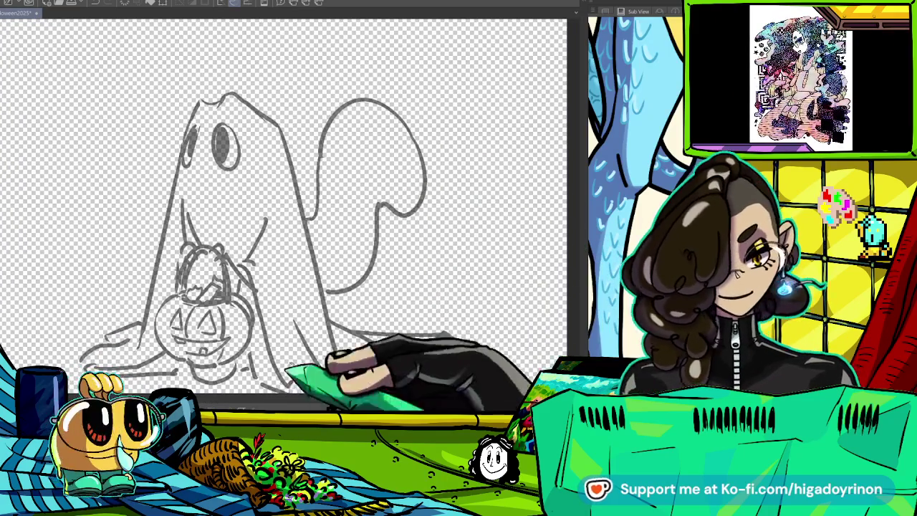
scroll(287, 215, up, 1)
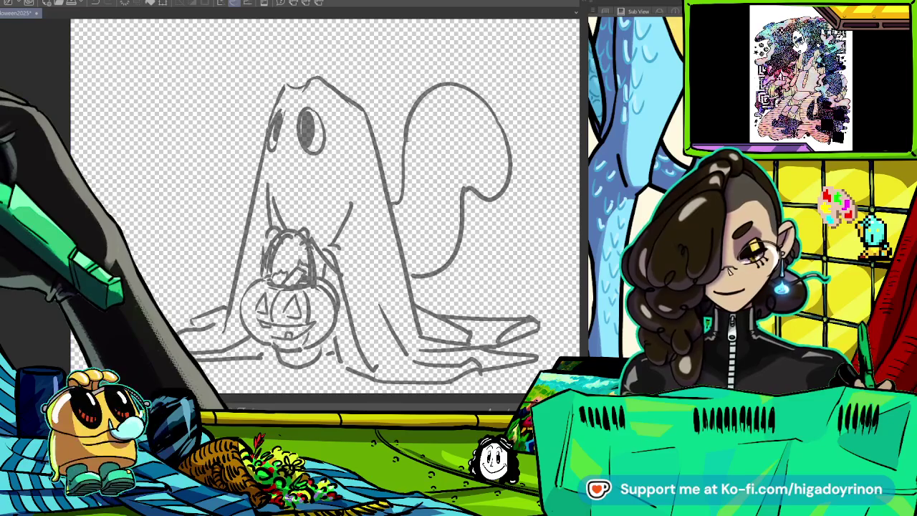
scroll(301, 180, up, 2)
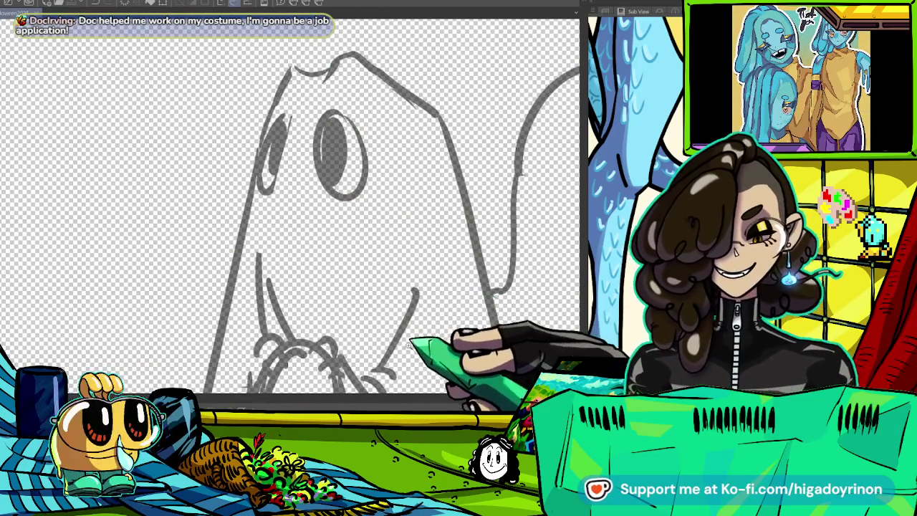
- Ink the ghost's right eye and fill its pupil solid black
mouse_move(373, 244)
mouse_down()
mouse_move(430, 265)
mouse_move(492, 214)
mouse_move(465, 260)
mouse_move(470, 292)
mouse_up()
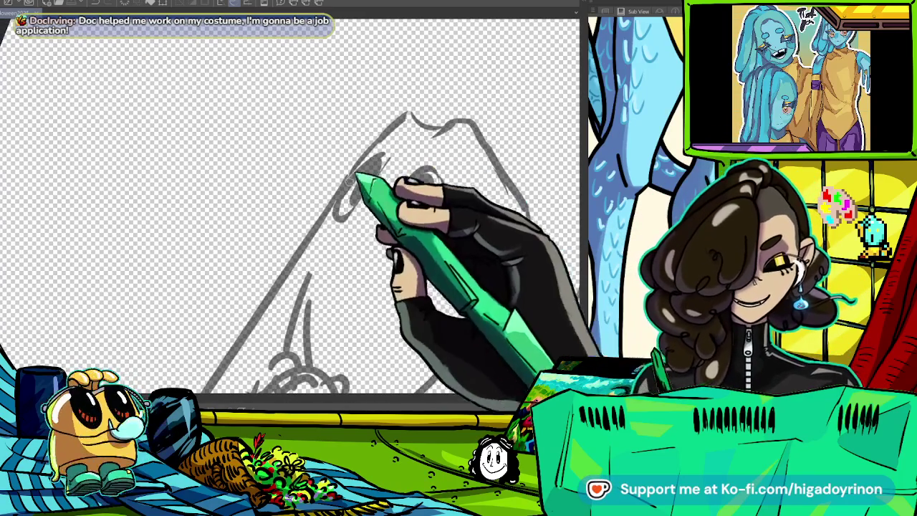
mouse_move(420, 112)
mouse_down()
mouse_move(368, 180)
mouse_move(380, 192)
mouse_up()
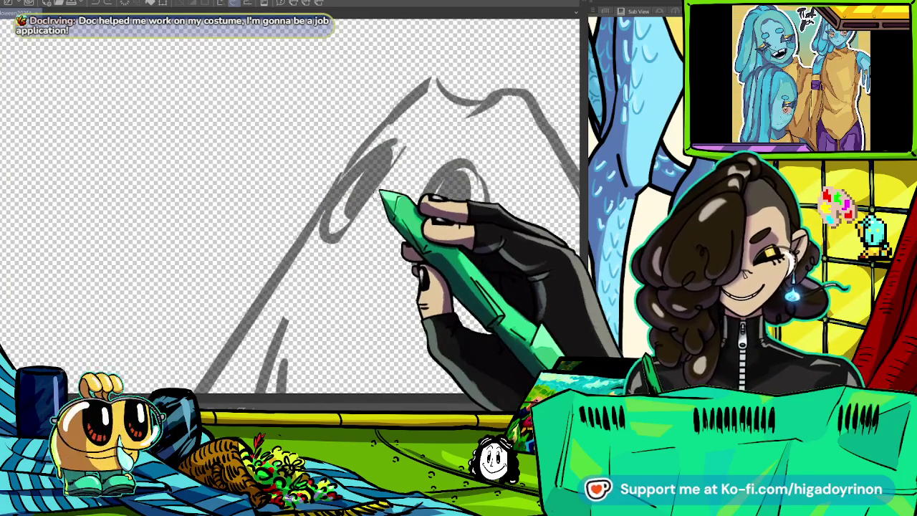
drag(398, 154, 341, 237)
key(ctrl+z)
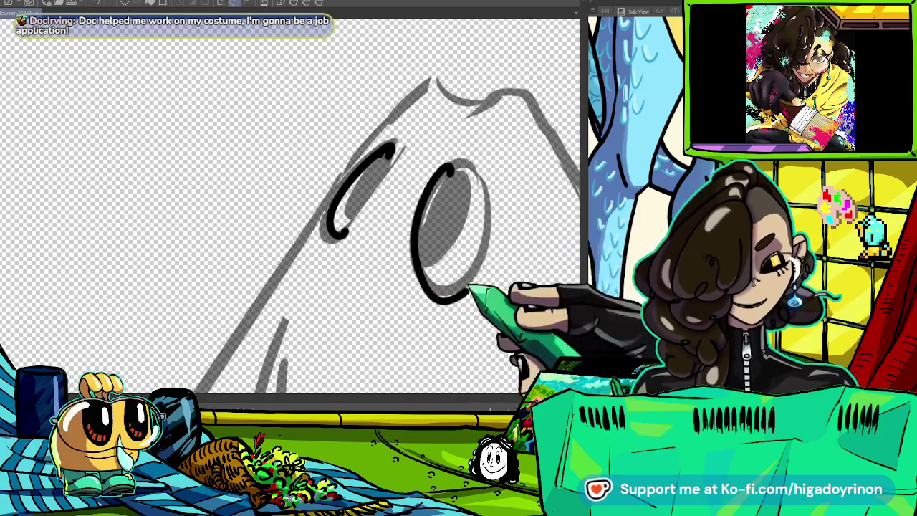
key(ctrl+z)
scroll(471, 188, up, 3)
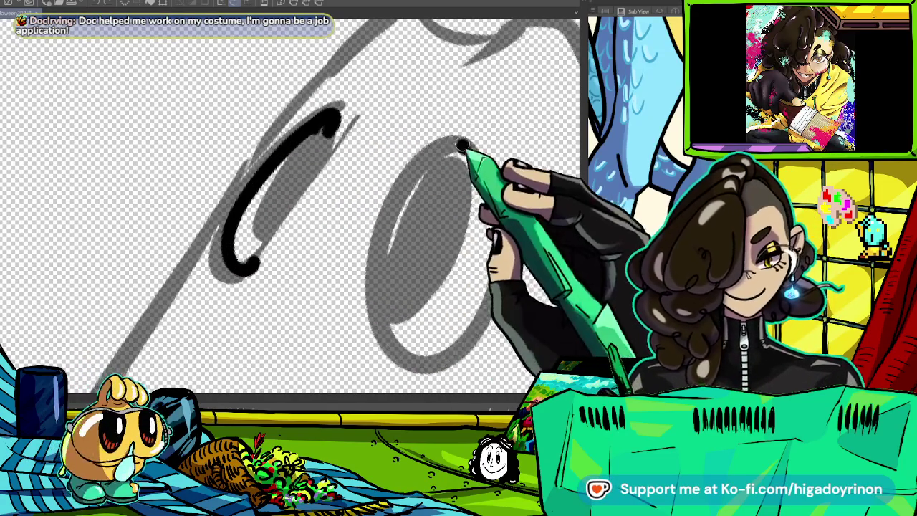
mouse_move(450, 206)
mouse_down()
mouse_move(461, 195)
mouse_move(403, 271)
mouse_up()
scroll(430, 271, down, 2)
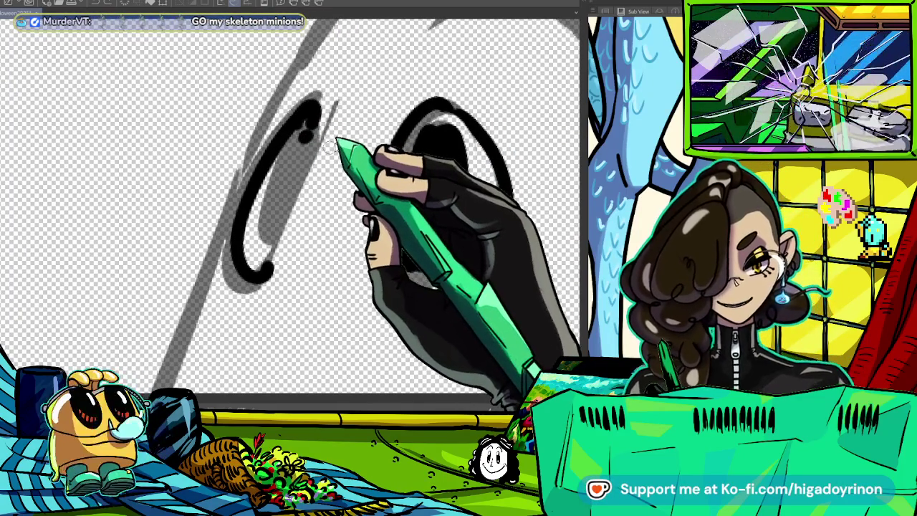
- Ink the curved left eye outline and a long stroke above it
drag(341, 86, 210, 391)
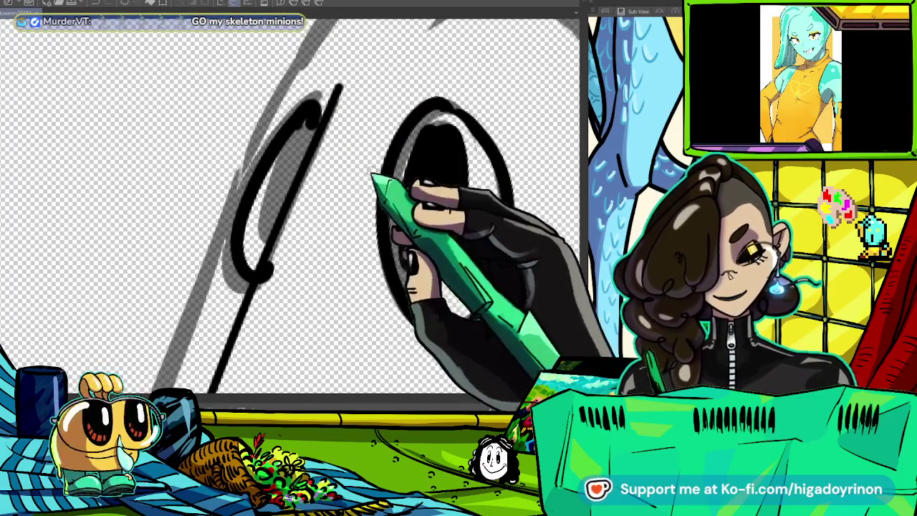
scroll(410, 295, down, 3)
scroll(371, 290, down, 2)
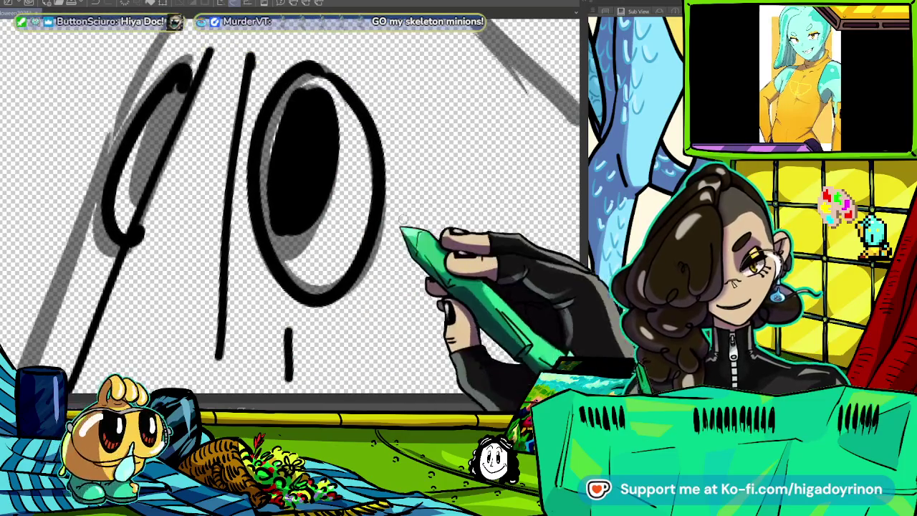
scroll(405, 206, up, 1)
drag(404, 207, 363, 149)
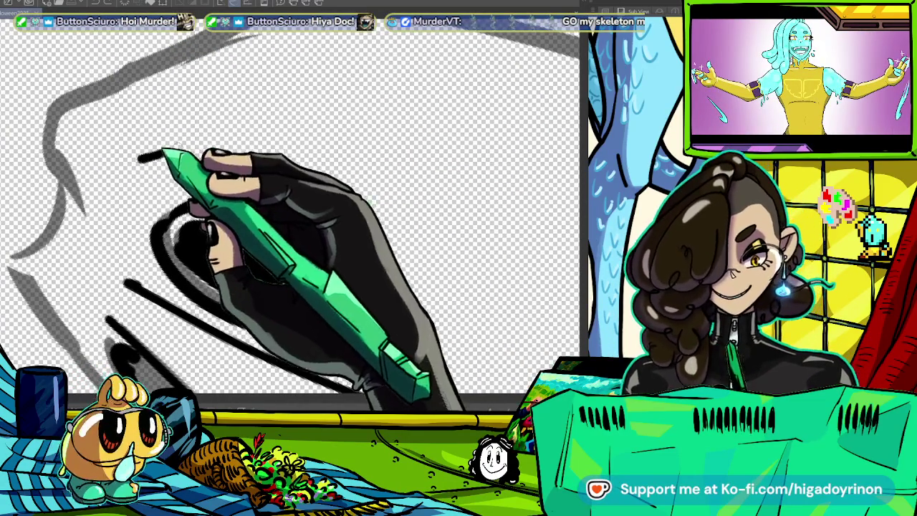
drag(236, 239, 488, 166)
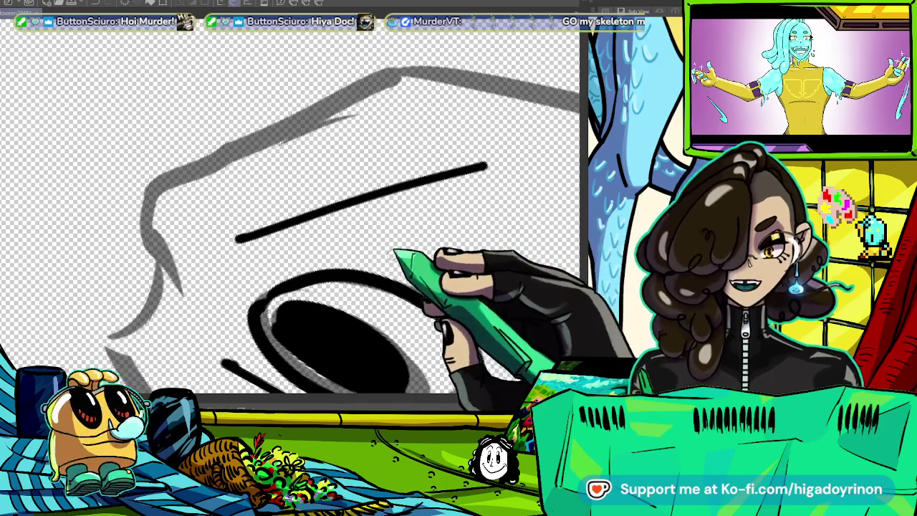
drag(398, 228, 291, 156)
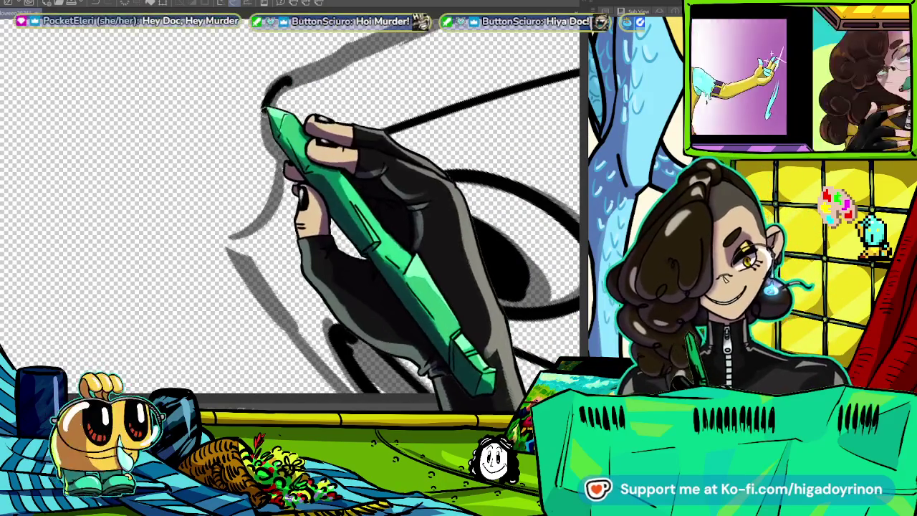
- Ink the left outline of the ghost's head
drag(278, 86, 261, 128)
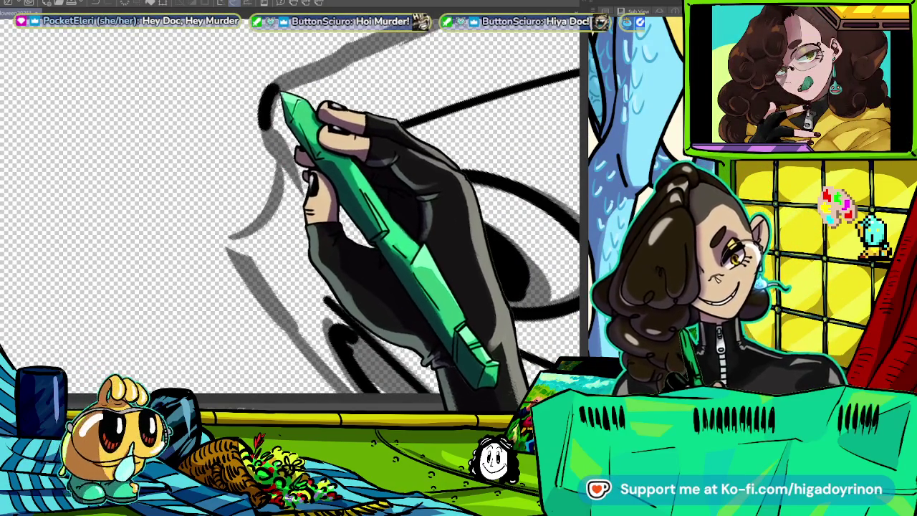
drag(271, 90, 335, 51)
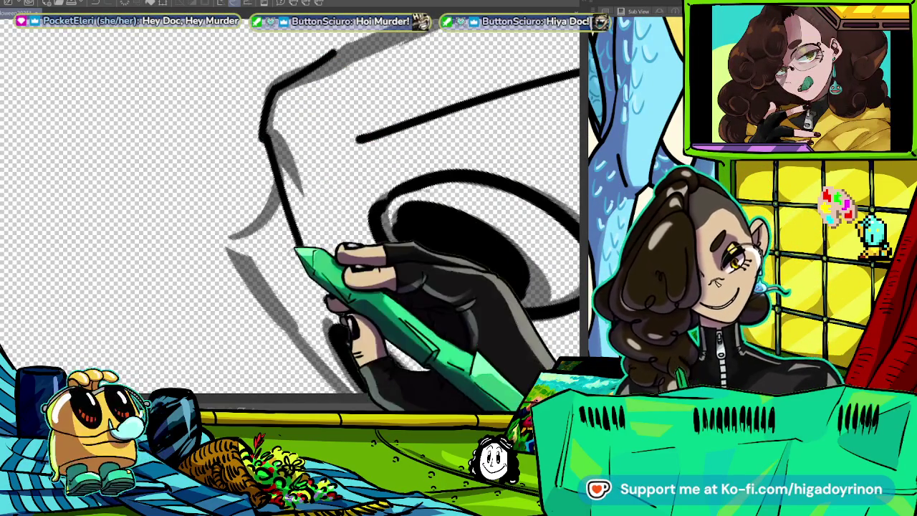
key(ctrl+z)
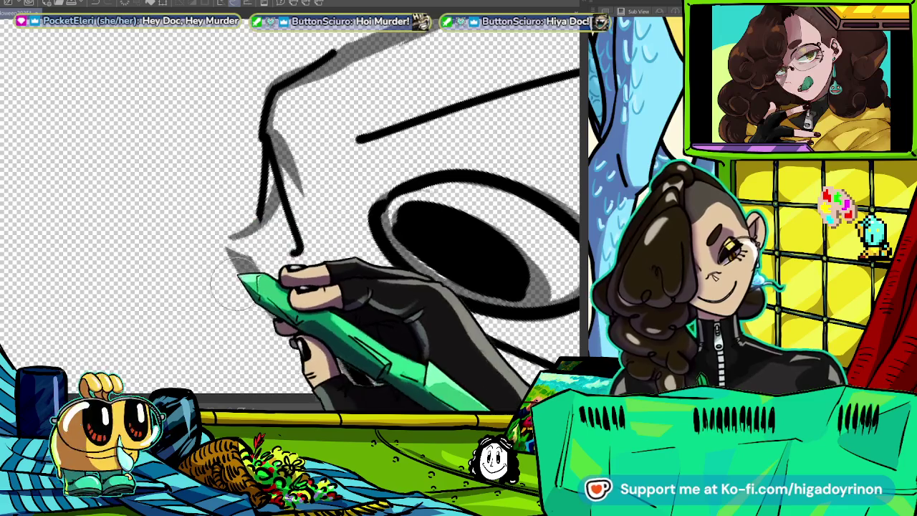
scroll(233, 252, down, 5)
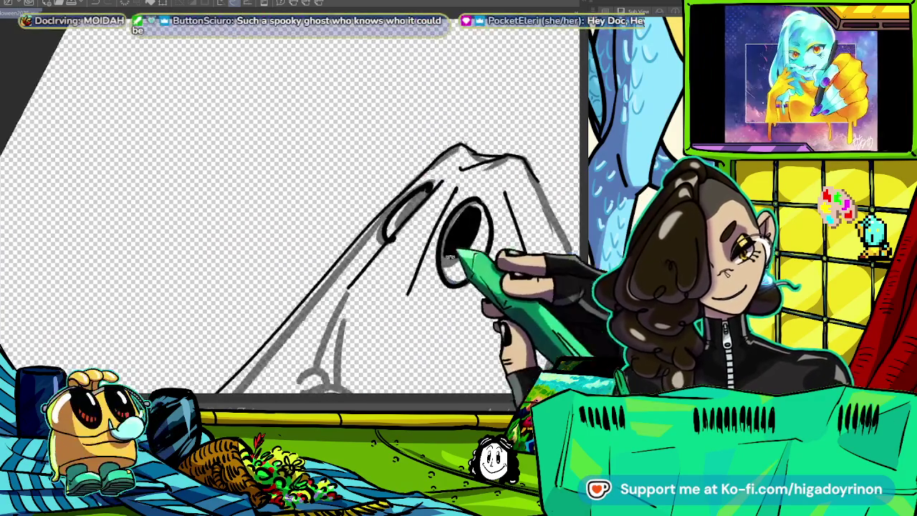
drag(179, 391, 358, 258)
scroll(380, 171, up, 3)
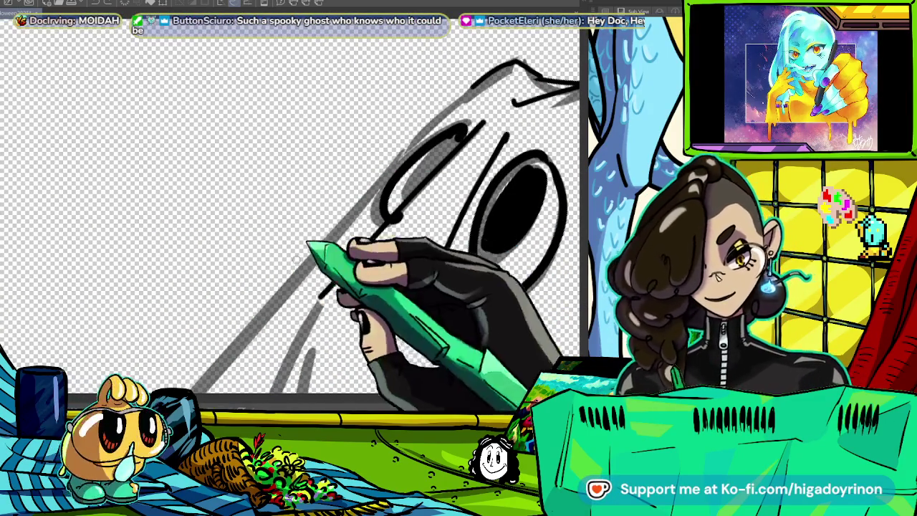
- Ink the long left edge of the ghost sheet and enlarge the eye's black fill
drag(223, 351, 445, 100)
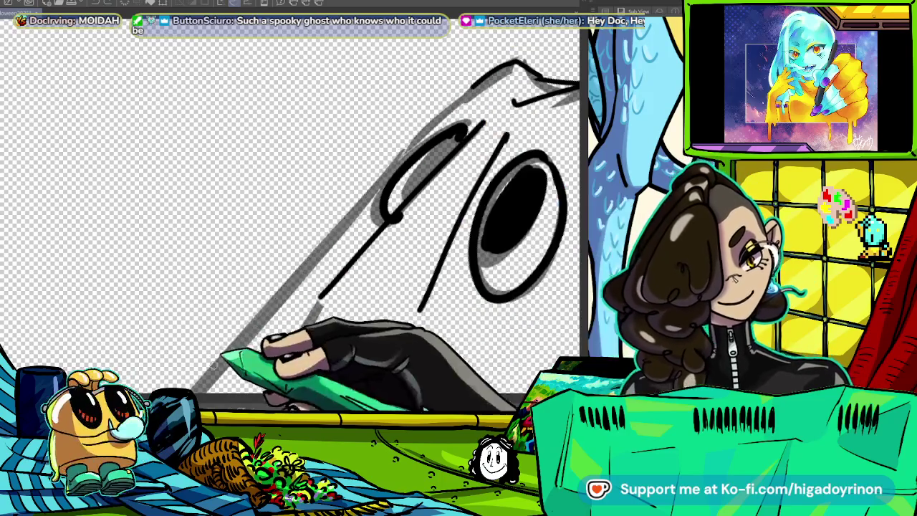
mouse_move(373, 304)
mouse_down()
mouse_move(484, 132)
mouse_move(509, 196)
mouse_move(492, 194)
mouse_move(416, 90)
mouse_up()
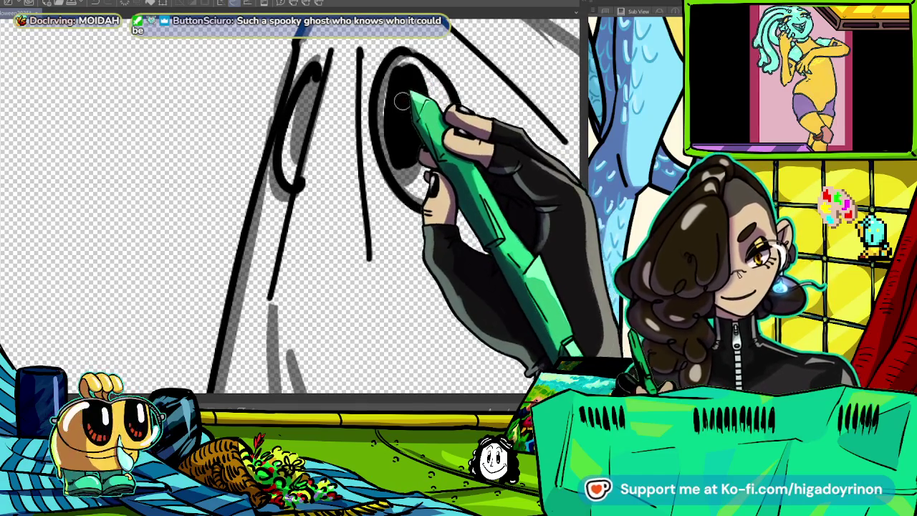
drag(402, 102, 424, 89)
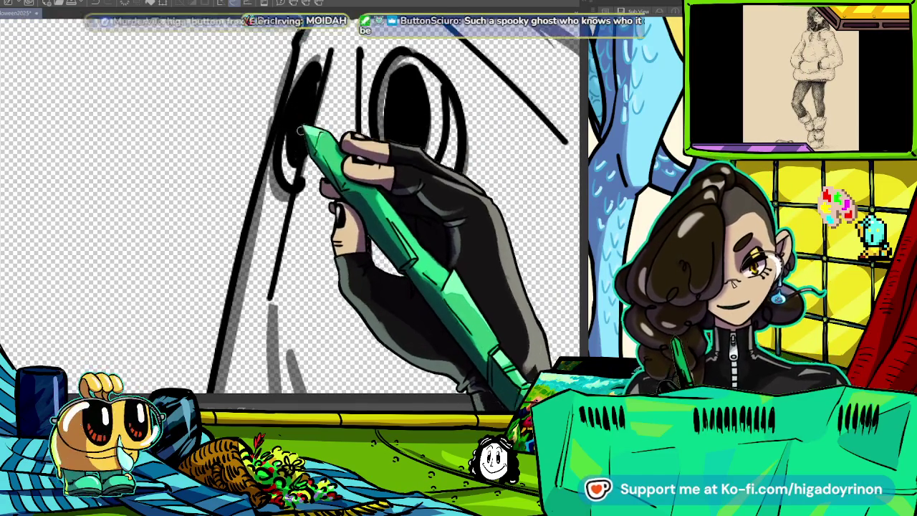
scroll(290, 207, down, 2)
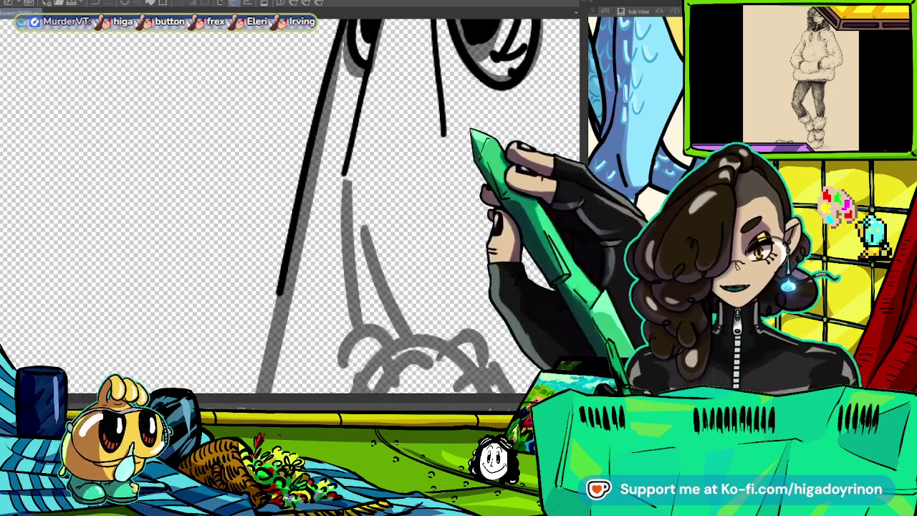
- Ink the looping curls above the pumpkin bucket
scroll(290, 208, down, 3)
scroll(470, 213, up, 2)
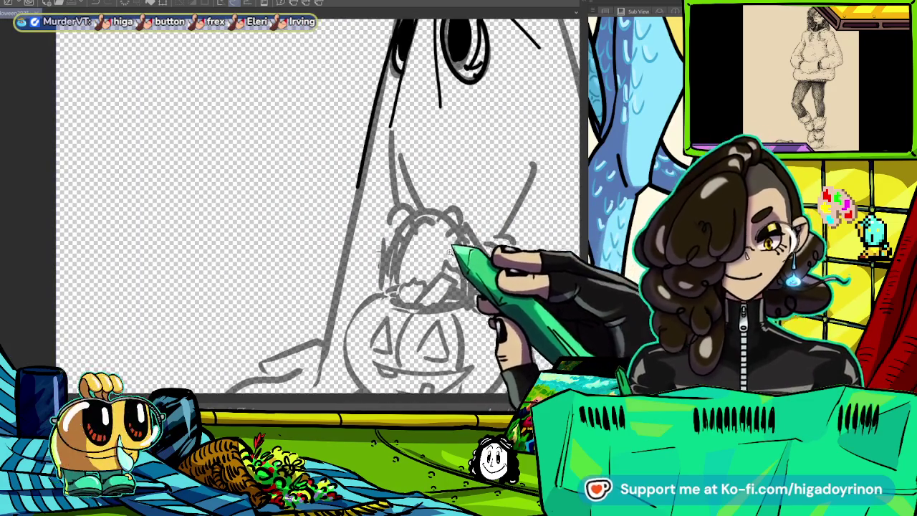
scroll(452, 251, down, 3)
drag(451, 251, 487, 215)
scroll(451, 251, up, 2)
scroll(451, 251, up, 2)
scroll(487, 154, up, 2)
scroll(301, 122, up, 2)
mouse_move(225, 166)
mouse_down()
mouse_move(254, 151)
mouse_move(244, 169)
mouse_up()
mouse_move(262, 126)
mouse_down()
mouse_move(282, 143)
mouse_move(348, 129)
mouse_move(356, 150)
mouse_up()
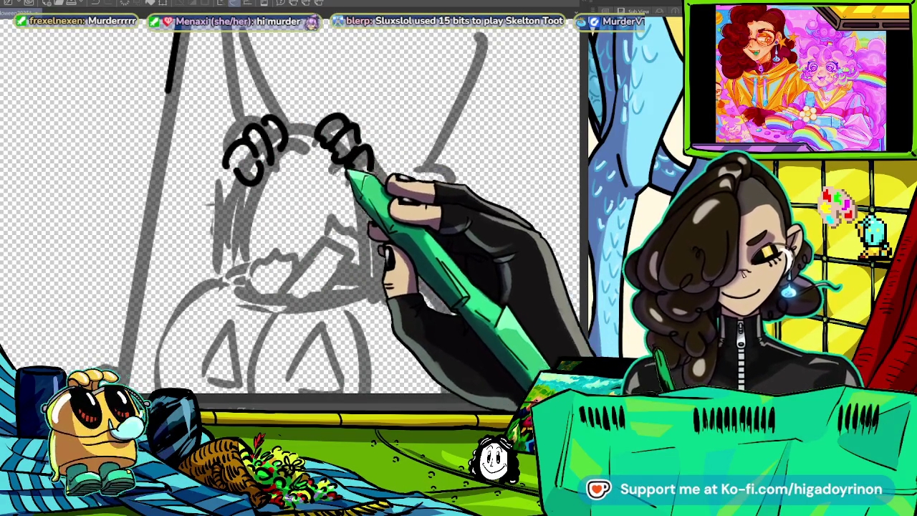
drag(285, 133, 318, 126)
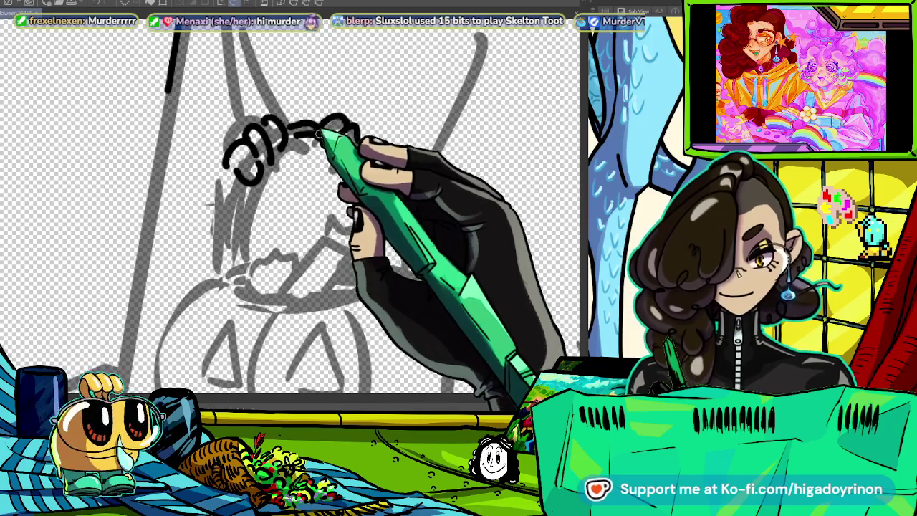
- Ink the ghost sheet's long left edge and its lower-left pointed fold
scroll(319, 133, up, 2)
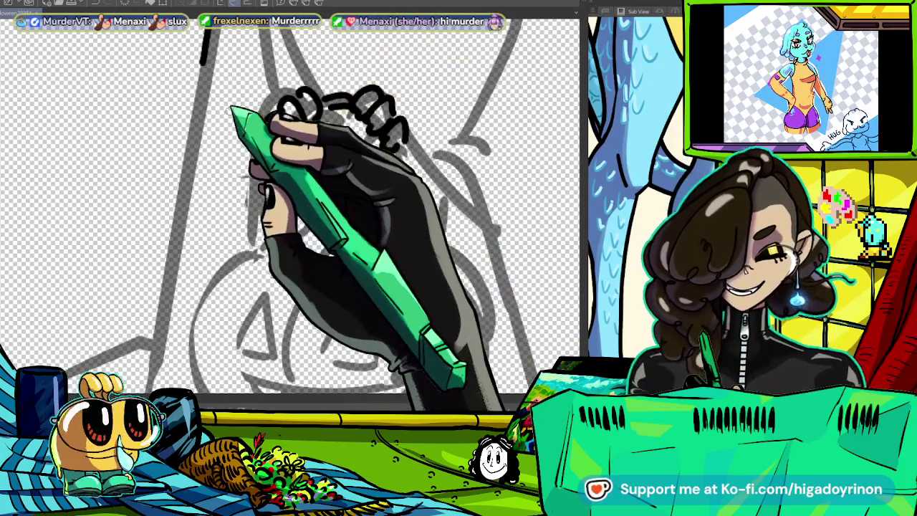
scroll(294, 208, up, 2)
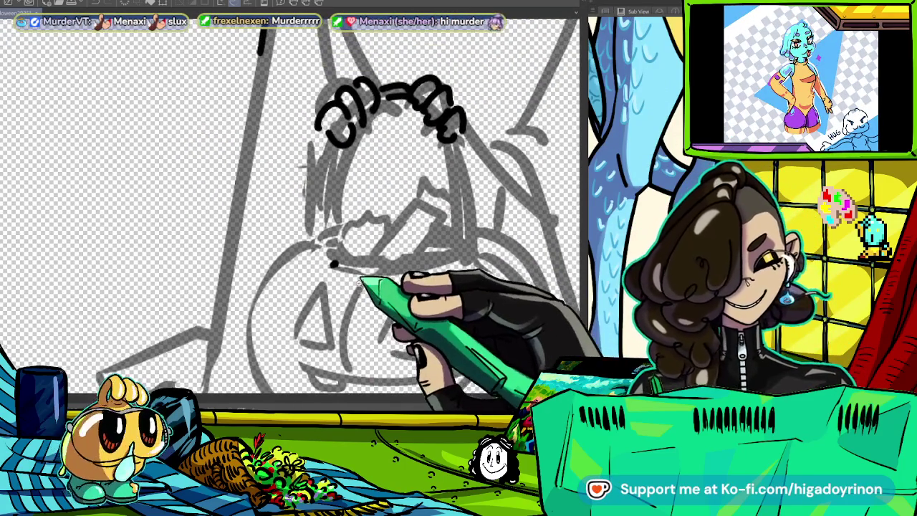
scroll(290, 215, up, 2)
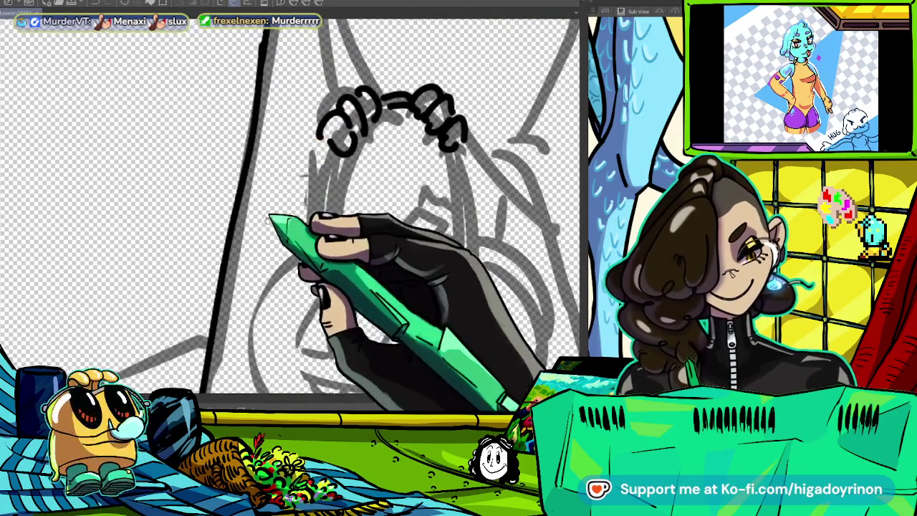
drag(262, 54, 208, 386)
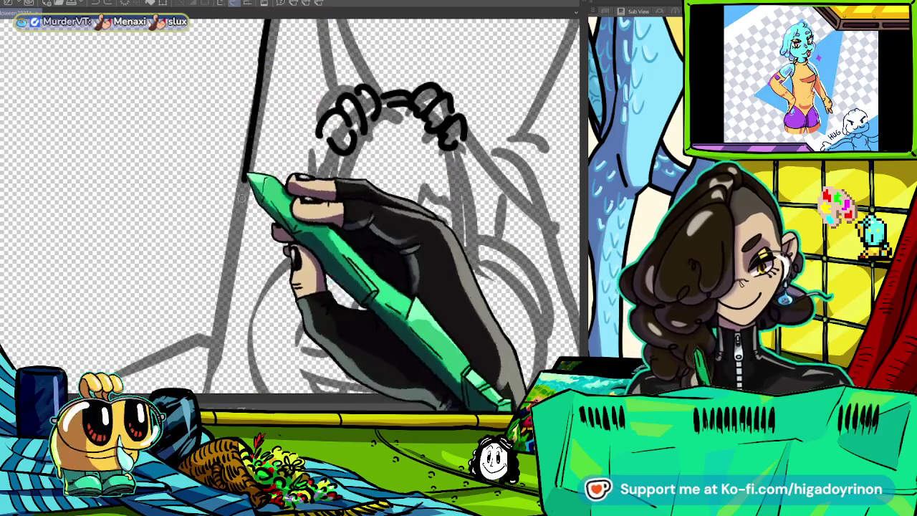
scroll(294, 208, down, 2)
drag(380, 199, 215, 300)
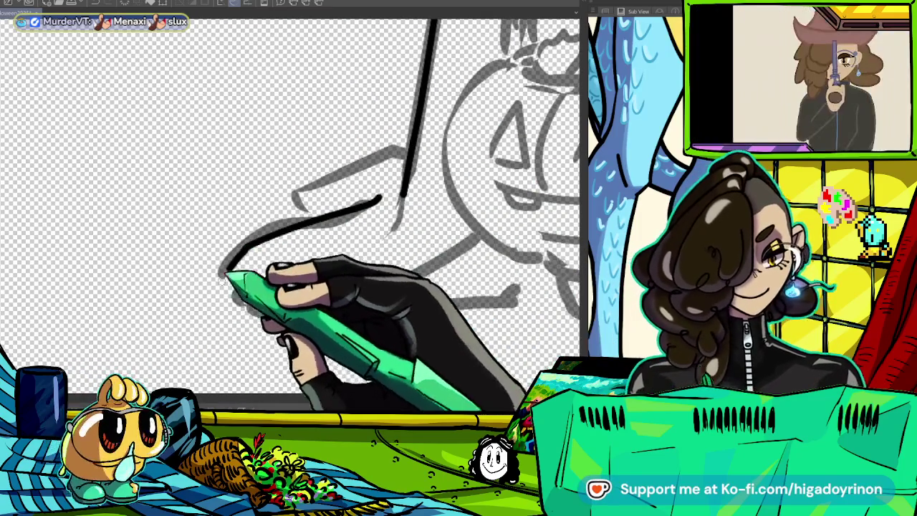
drag(276, 295, 416, 286)
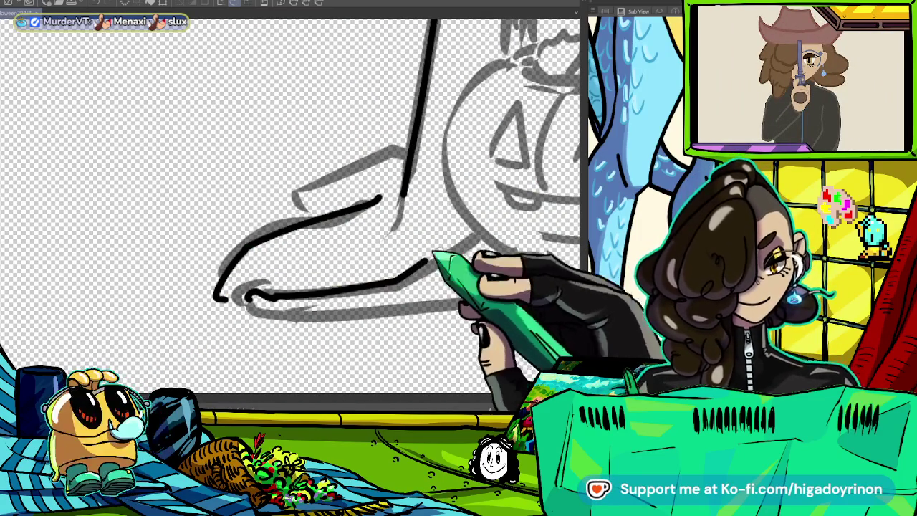
drag(273, 228, 408, 155)
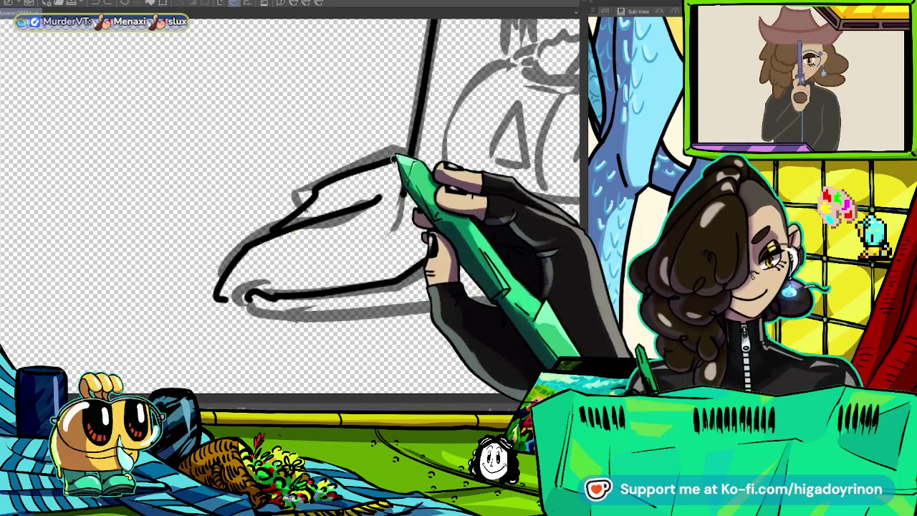
drag(469, 237, 387, 283)
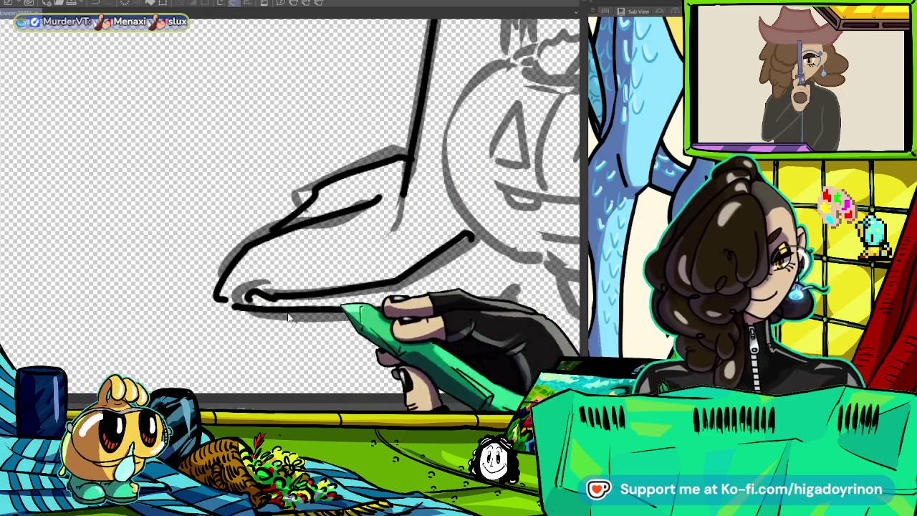
- Ink the pumpkin's left outline, top edge and both sides of the basket handle
drag(536, 271, 293, 281)
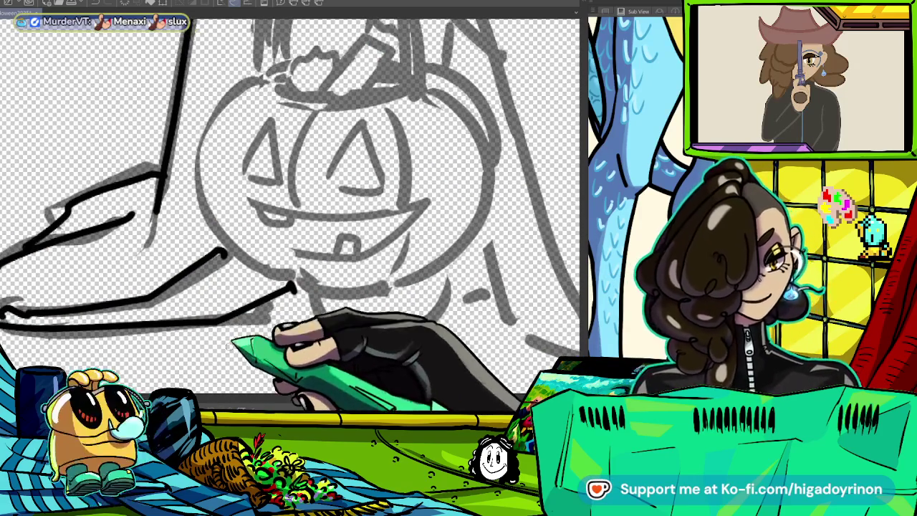
drag(265, 82, 290, 267)
key(ctrl+z)
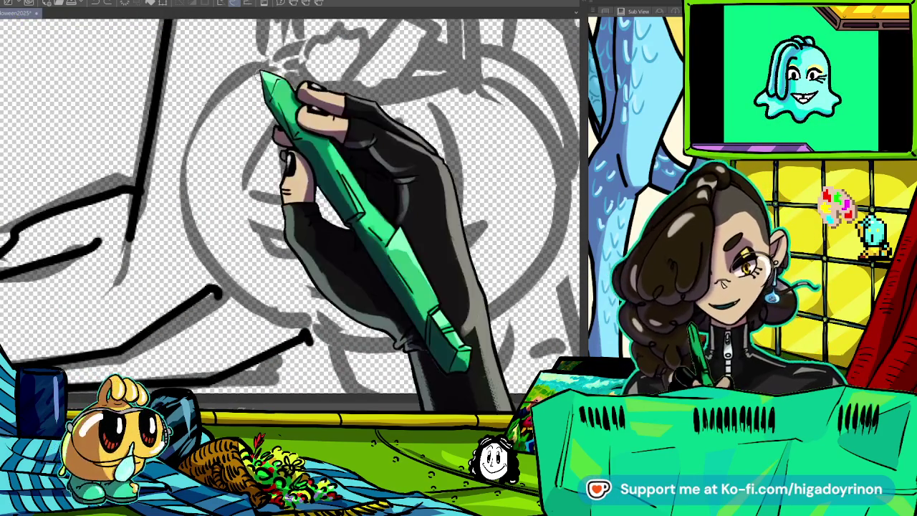
drag(266, 72, 309, 267)
key(ctrl+z)
mouse_move(272, 66)
mouse_down()
mouse_move(203, 118)
mouse_move(307, 373)
mouse_up()
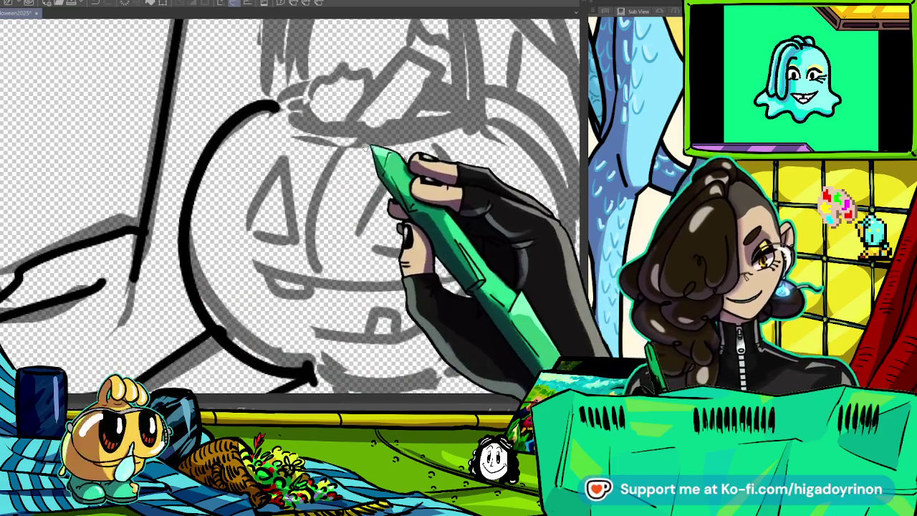
drag(297, 118, 435, 124)
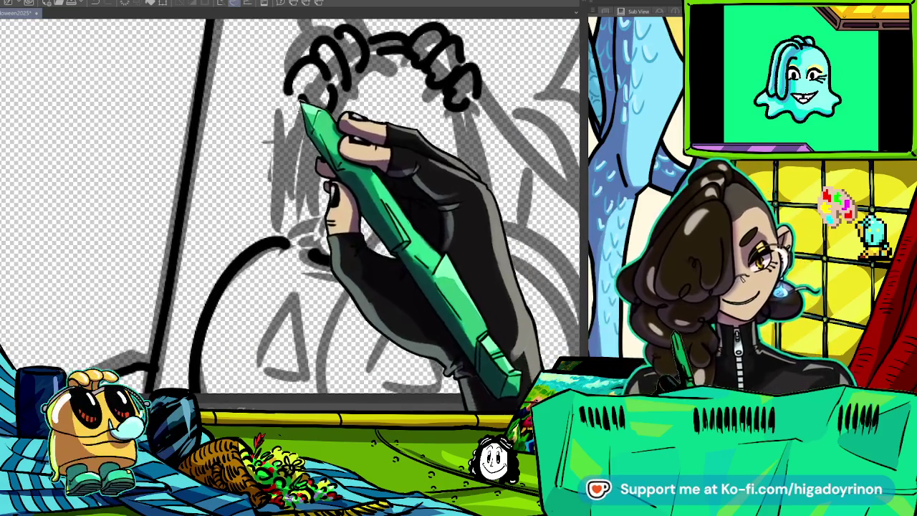
mouse_move(294, 97)
mouse_down()
mouse_move(347, 262)
mouse_move(462, 100)
mouse_up()
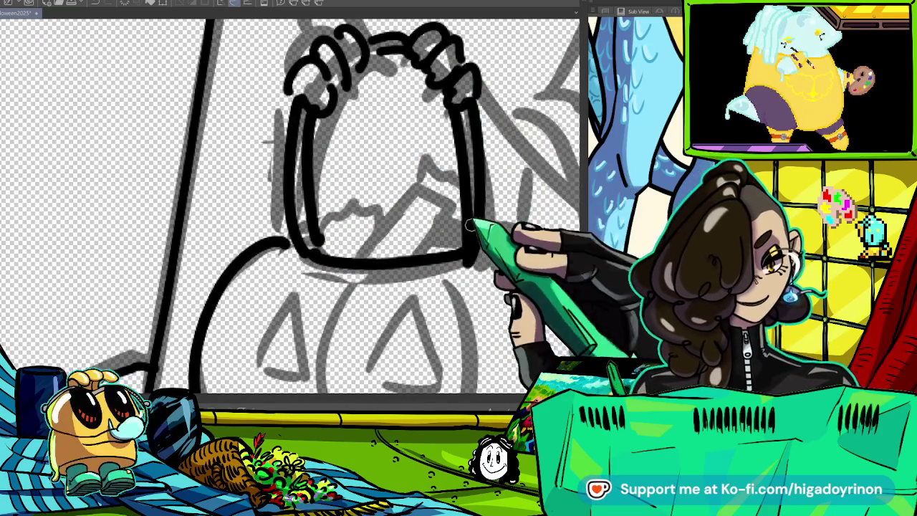
drag(462, 104, 484, 204)
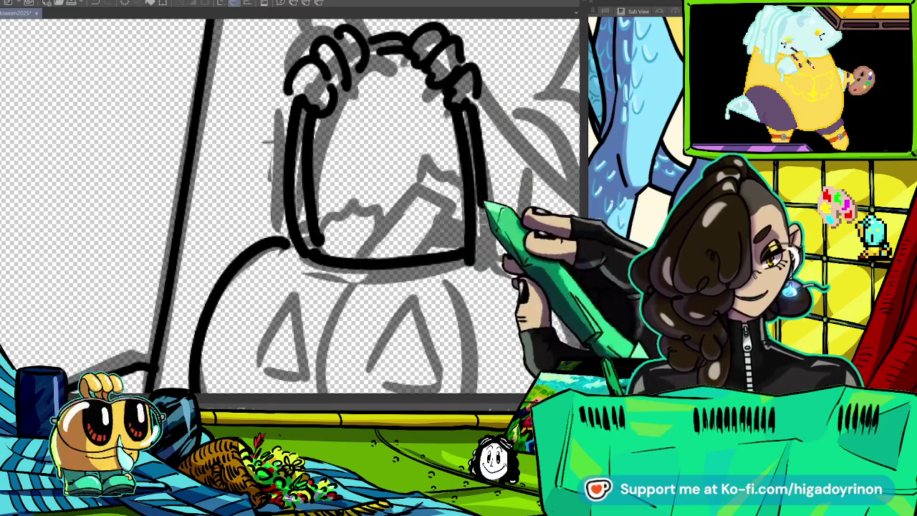
- Ink the pumpkin's lower-left outline, inner left rib and upper-right outline
scroll(470, 272, down, 5)
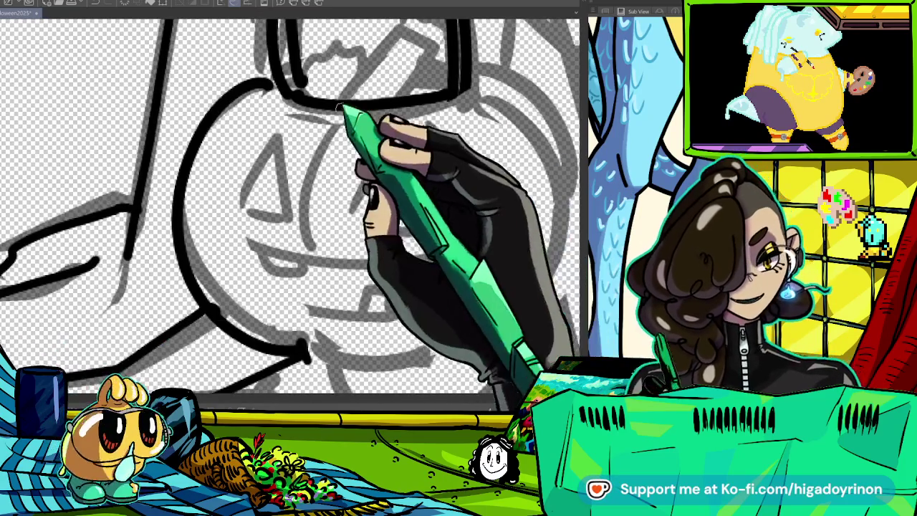
drag(183, 208, 305, 351)
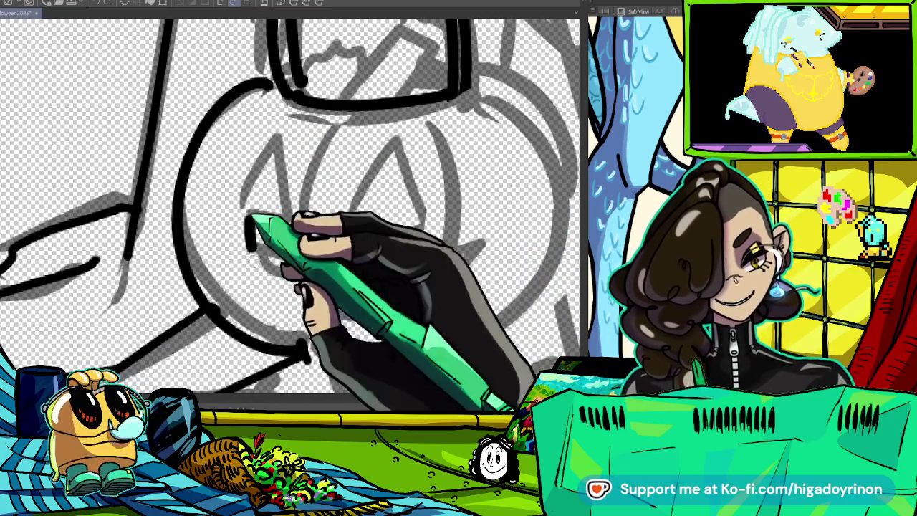
drag(247, 215, 340, 355)
scroll(456, 339, right, 3)
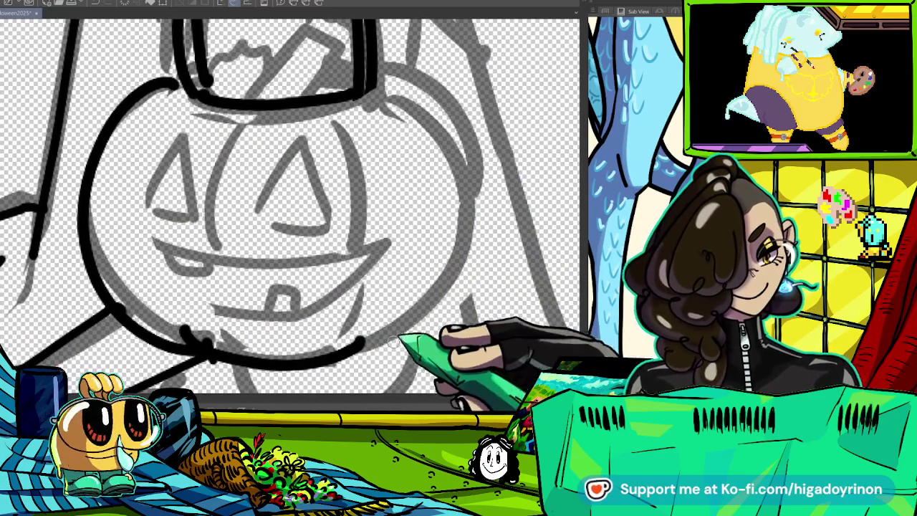
drag(378, 61, 469, 287)
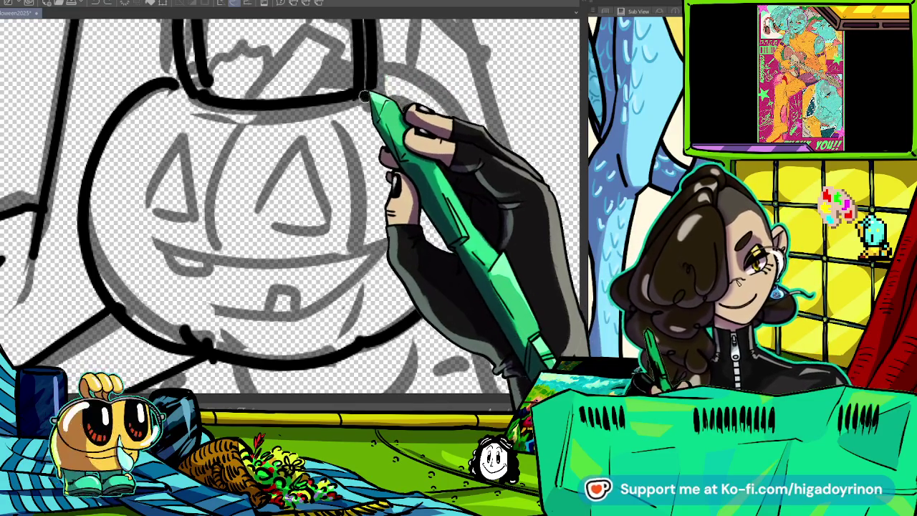
- Ink the pumpkin's triangular eyes, grinning mouth and teeth
mouse_move(185, 127)
mouse_down()
mouse_move(166, 208)
mouse_move(190, 132)
mouse_up()
drag(247, 215, 329, 197)
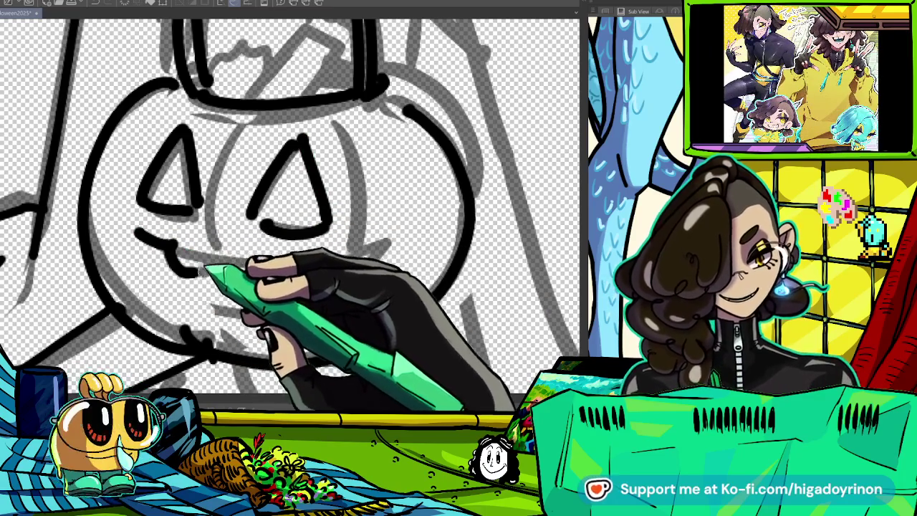
mouse_move(169, 248)
mouse_down()
mouse_move(215, 264)
mouse_move(390, 237)
mouse_up()
drag(270, 308, 301, 307)
mouse_move(120, 231)
mouse_down()
mouse_move(176, 283)
mouse_move(316, 308)
mouse_move(383, 272)
mouse_move(468, 199)
mouse_up()
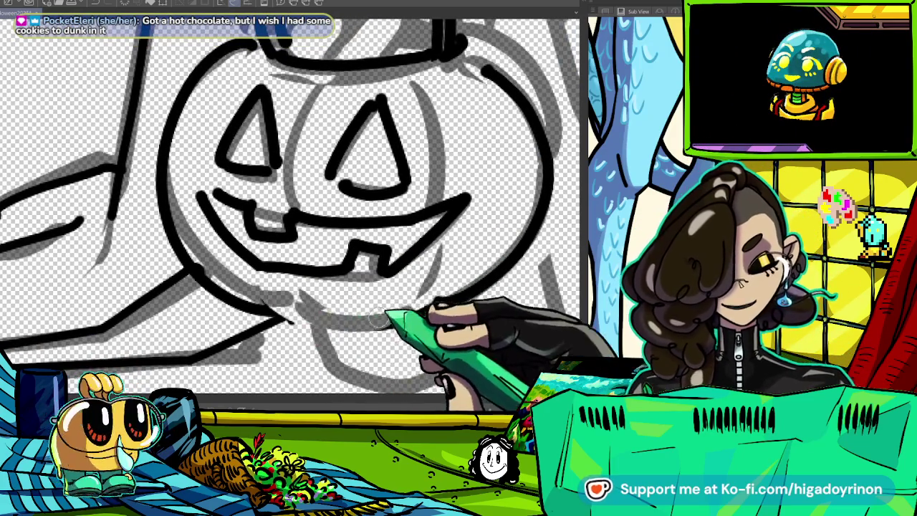
- Ink the basket's jagged contents and rounded shape, then reset the canvas rotation upright
scroll(327, 313, up, 3)
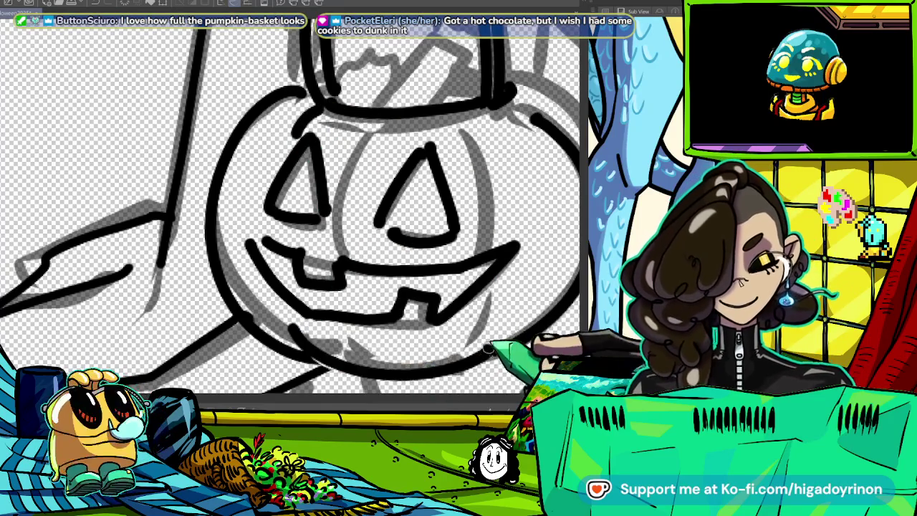
drag(310, 215, 292, 222)
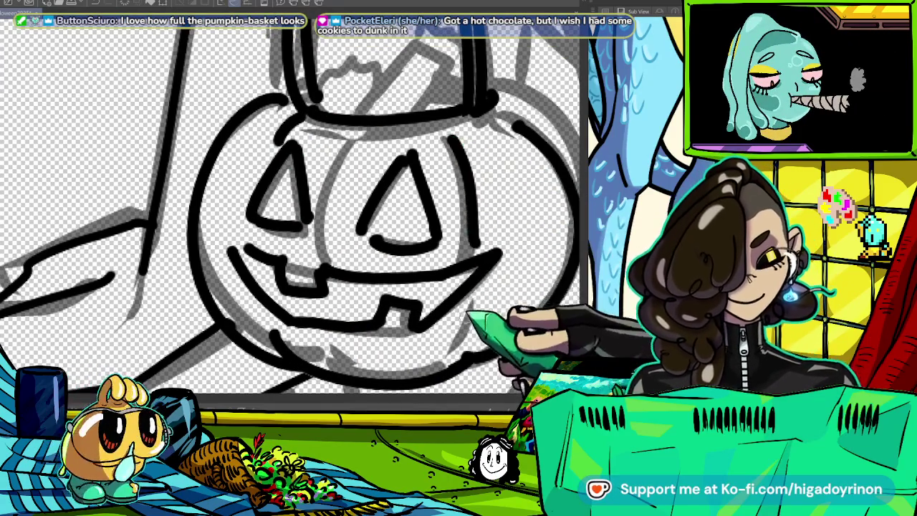
drag(301, 215, 308, 167)
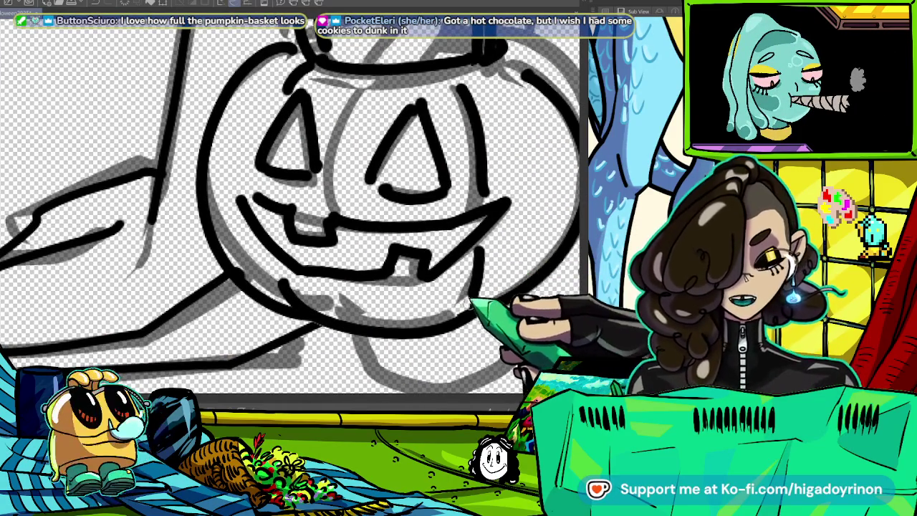
drag(474, 307, 424, 436)
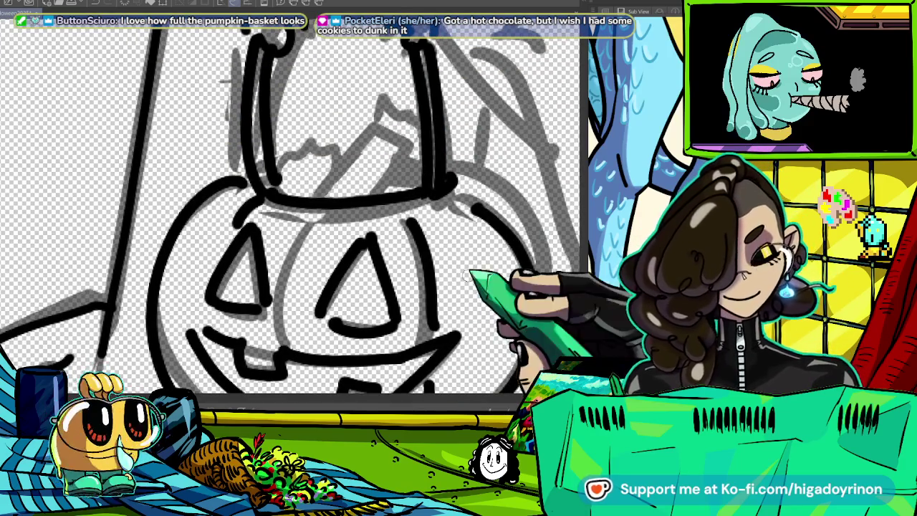
scroll(468, 274, up, 2)
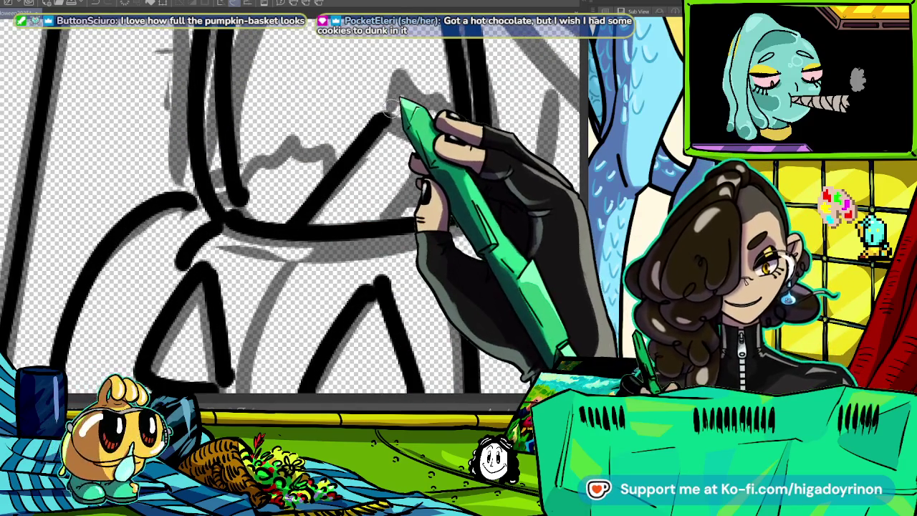
drag(392, 105, 453, 116)
drag(400, 131, 438, 149)
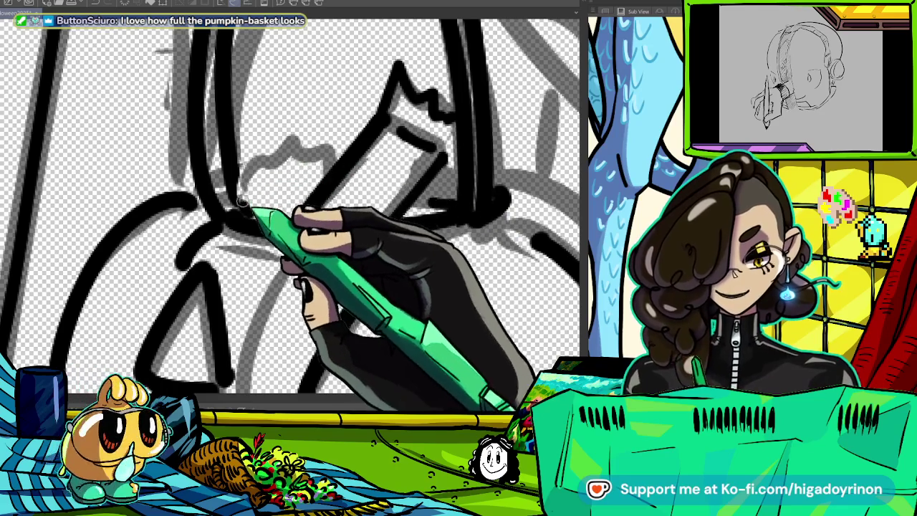
drag(245, 209, 294, 157)
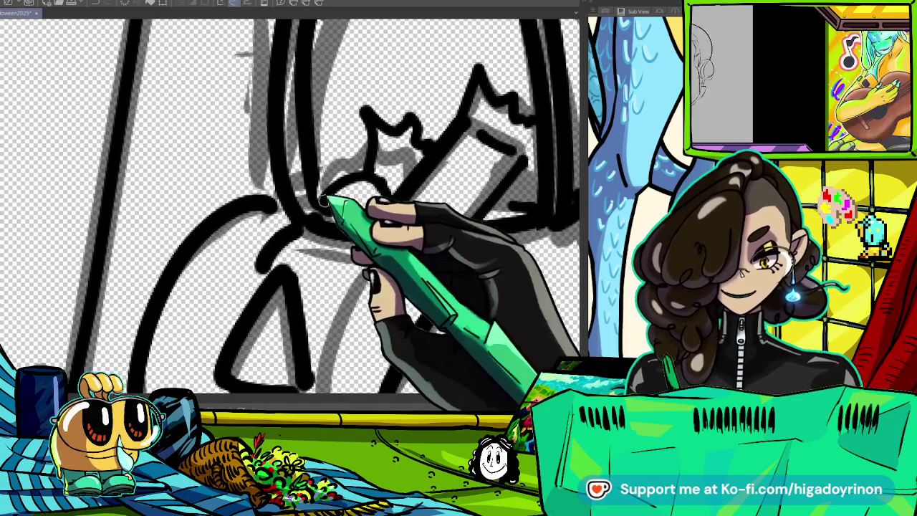
drag(328, 205, 481, 92)
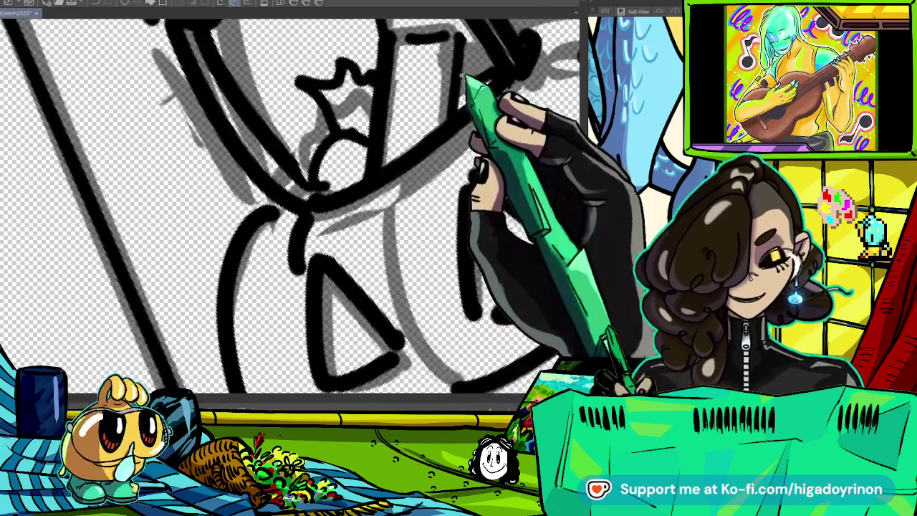
mouse_move(306, 174)
mouse_down()
mouse_move(323, 205)
mouse_move(385, 211)
mouse_move(266, 110)
mouse_up()
key(ctrl+0)
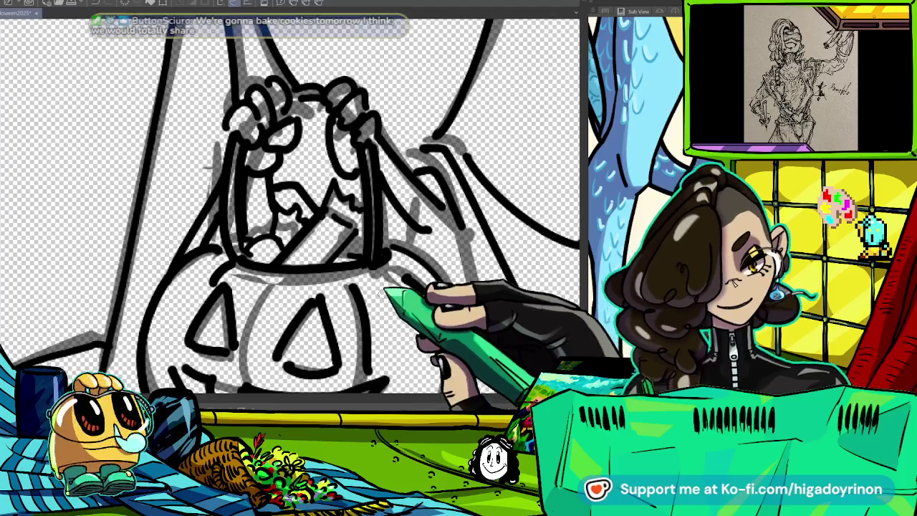
- Ink two fold lines of the sheet beside the pumpkin bucket
drag(463, 244, 379, 82)
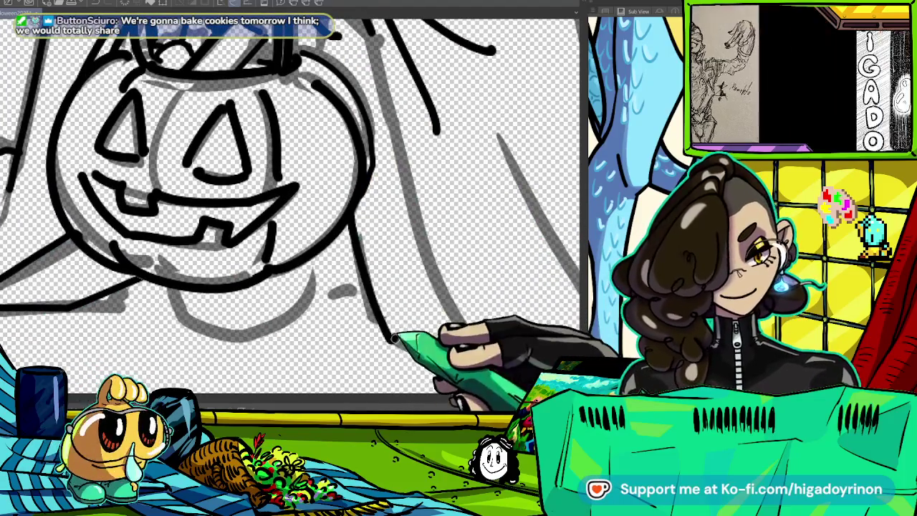
drag(390, 287, 443, 288)
scroll(443, 288, down, 3)
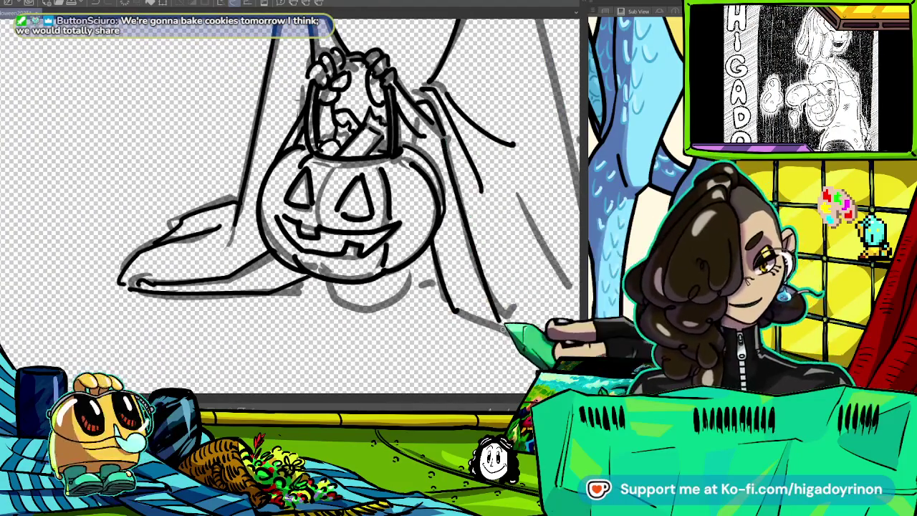
scroll(290, 206, up, 2)
scroll(290, 206, up, 2)
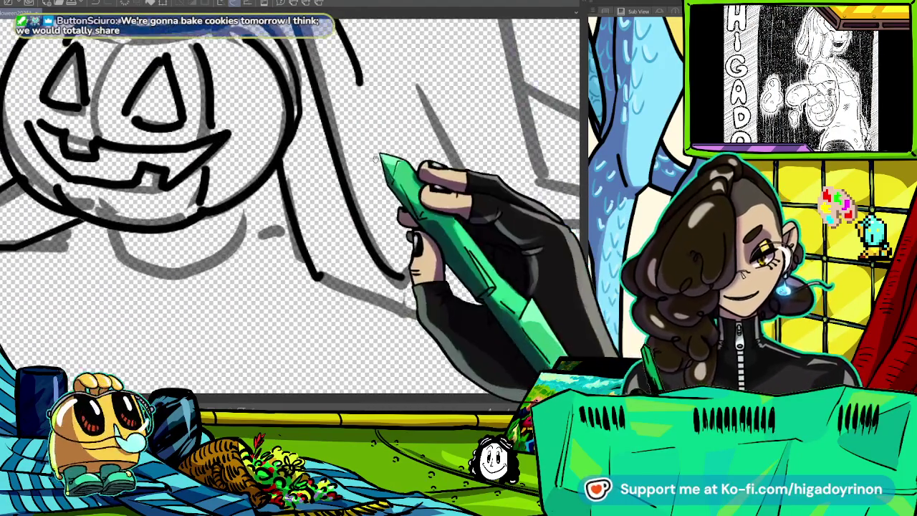
scroll(290, 206, up, 1)
scroll(399, 314, down, 2)
scroll(329, 270, up, 2)
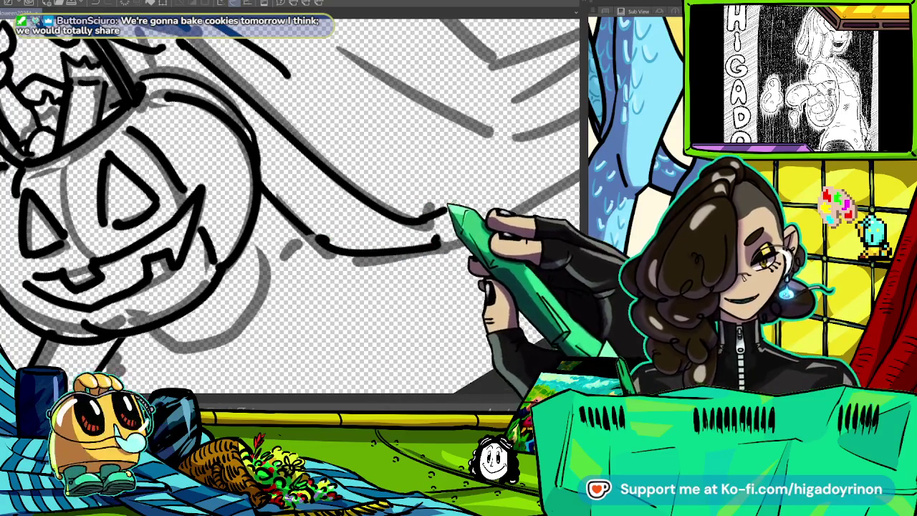
mouse_move(496, 268)
mouse_down()
mouse_move(430, 215)
mouse_move(401, 301)
mouse_up()
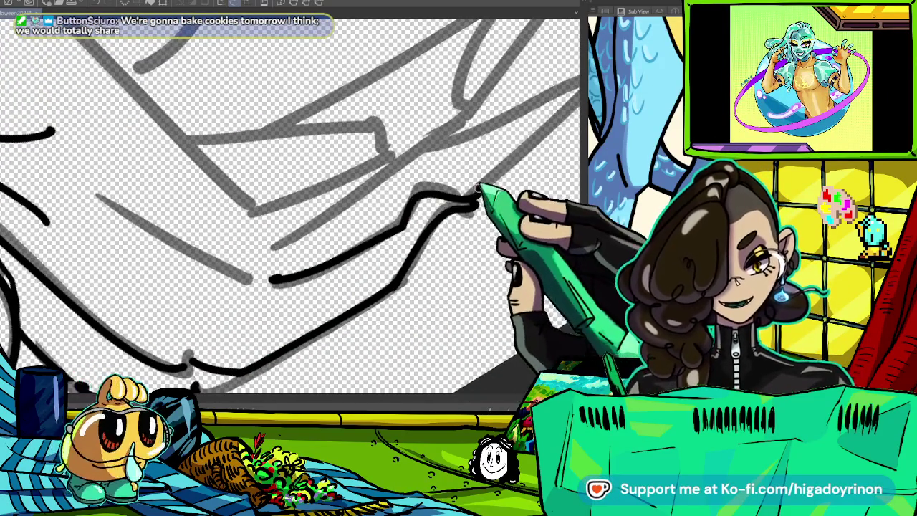
drag(481, 188, 423, 255)
drag(154, 342, 317, 228)
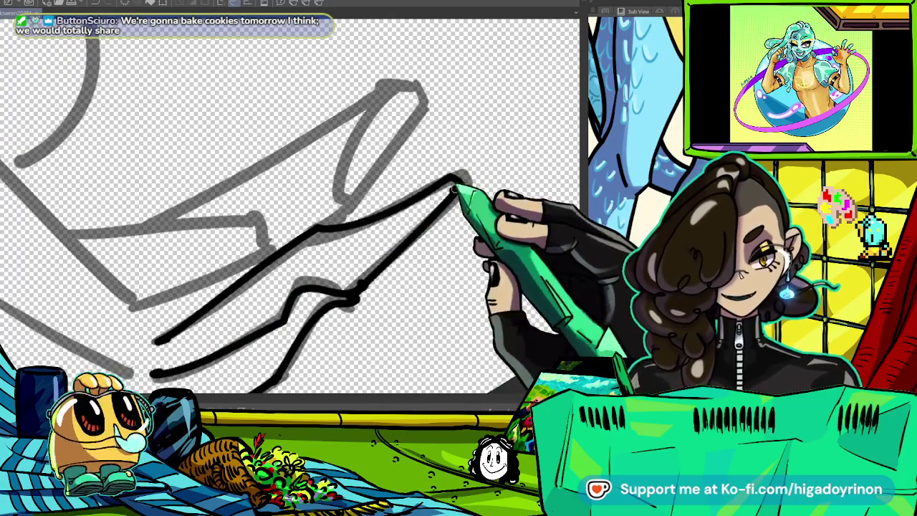
drag(129, 220, 390, 89)
- Continue the long fold and ink the sheet's crease lines and curved fold
mouse_move(332, 201)
mouse_down()
mouse_move(423, 77)
mouse_move(443, 224)
mouse_move(319, 283)
mouse_up()
drag(75, 39, 319, 290)
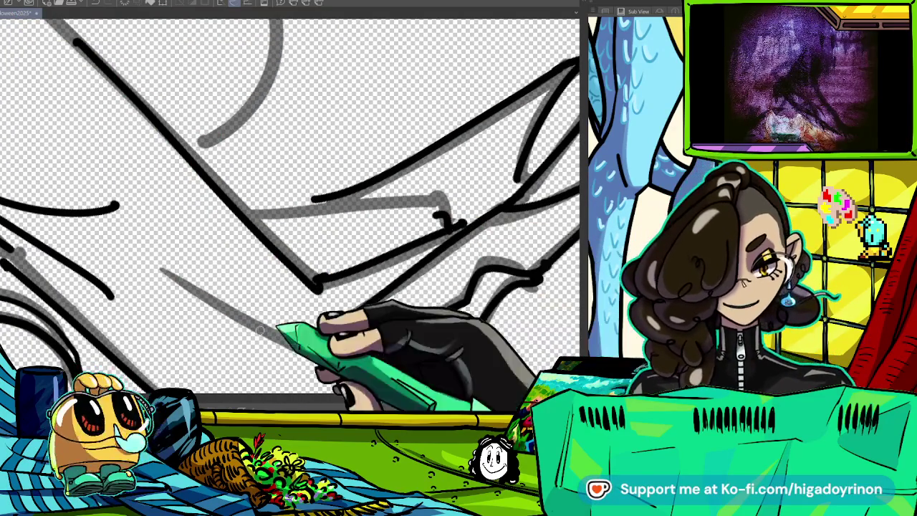
drag(137, 242, 301, 337)
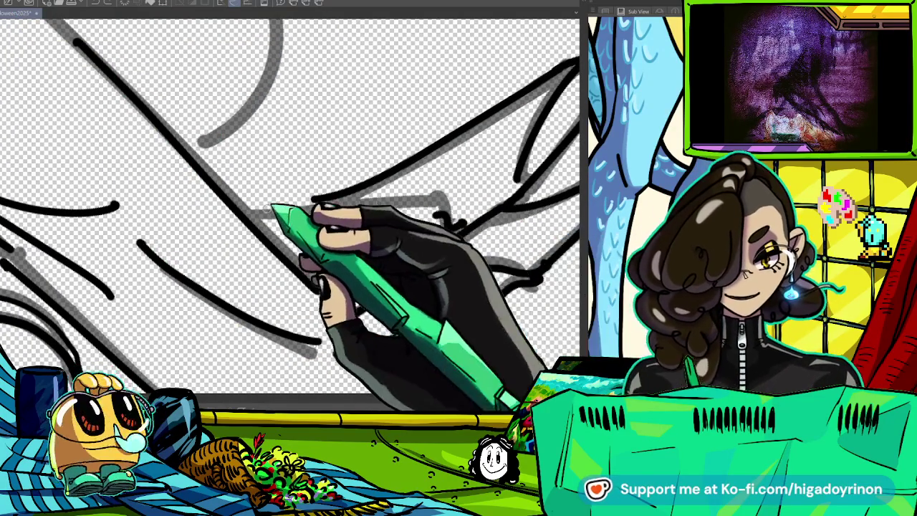
scroll(425, 193, down, 5)
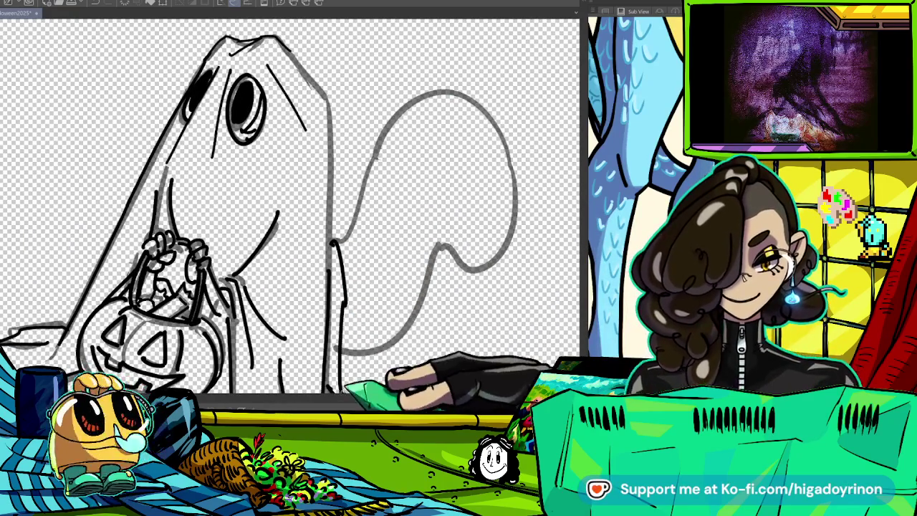
- Ink the head's left contour, a diagonal fold and a thickened eye-hole outline
drag(373, 323, 416, 215)
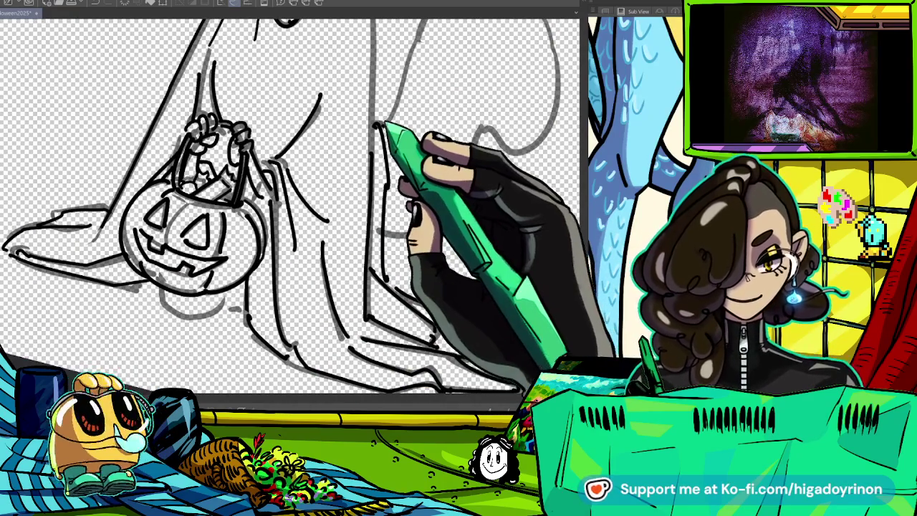
scroll(292, 206, down, 3)
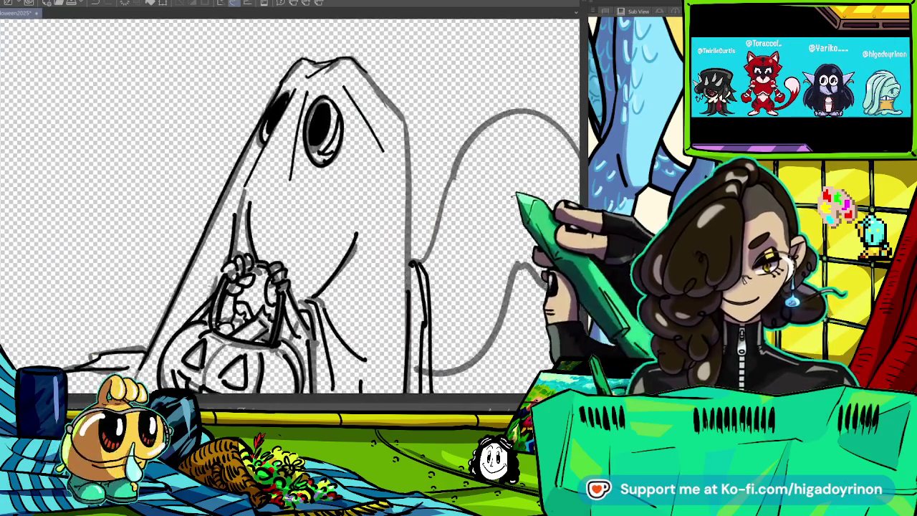
scroll(290, 208, up, 5)
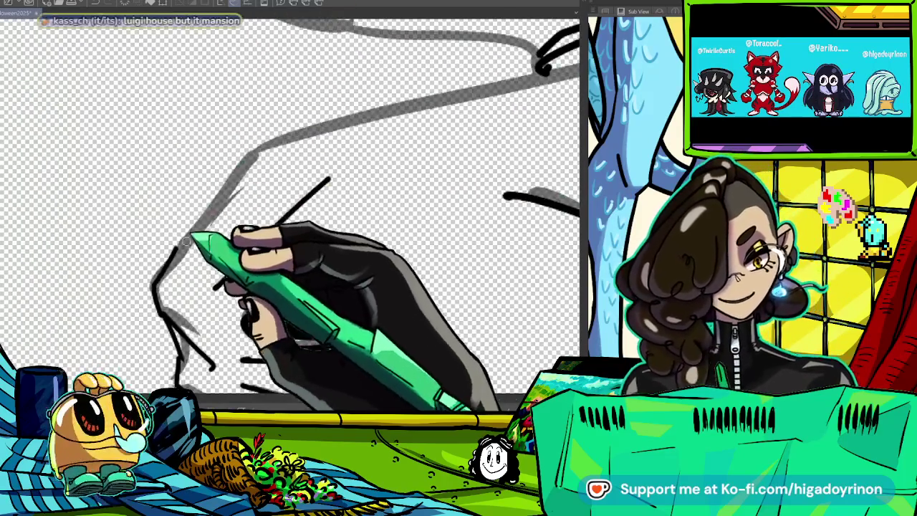
drag(248, 158, 163, 271)
drag(215, 287, 276, 228)
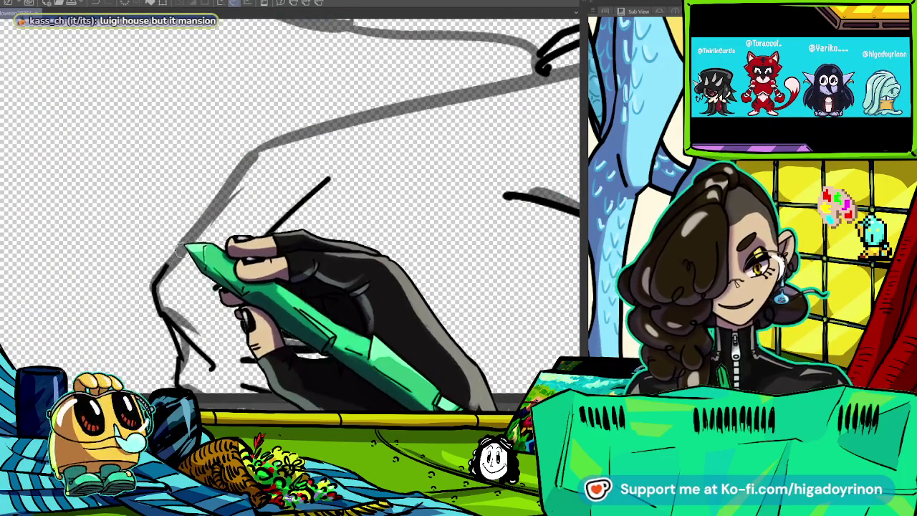
drag(248, 316, 250, 157)
drag(208, 337, 336, 330)
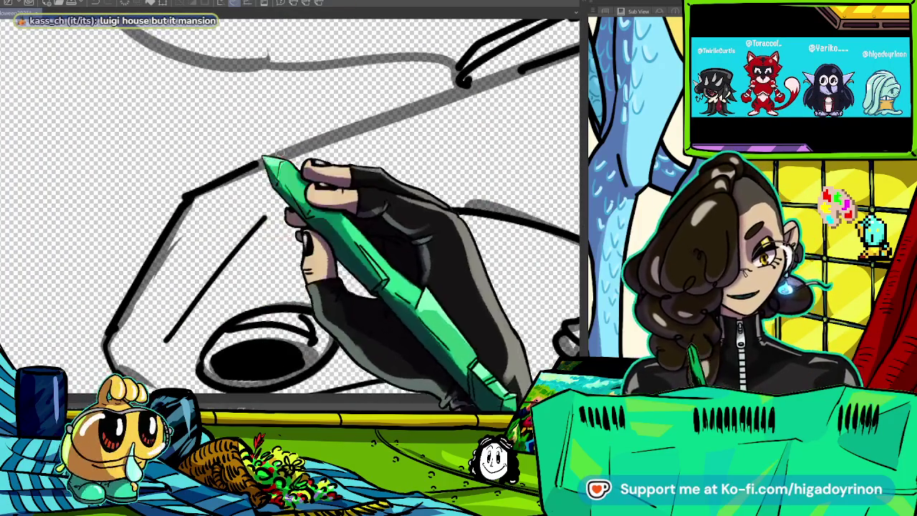
- Ink the curve at the tail's base and the main squirrel tail outline over the sketch
key(minus)
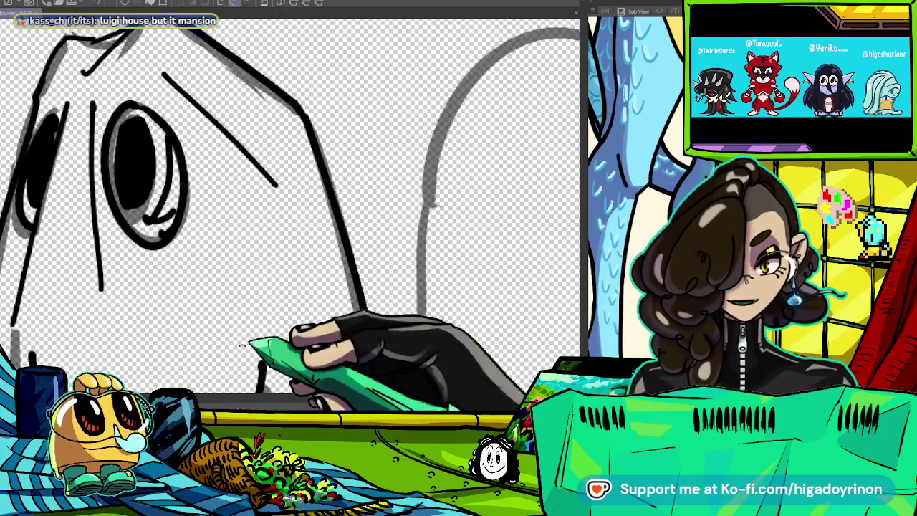
key(minus)
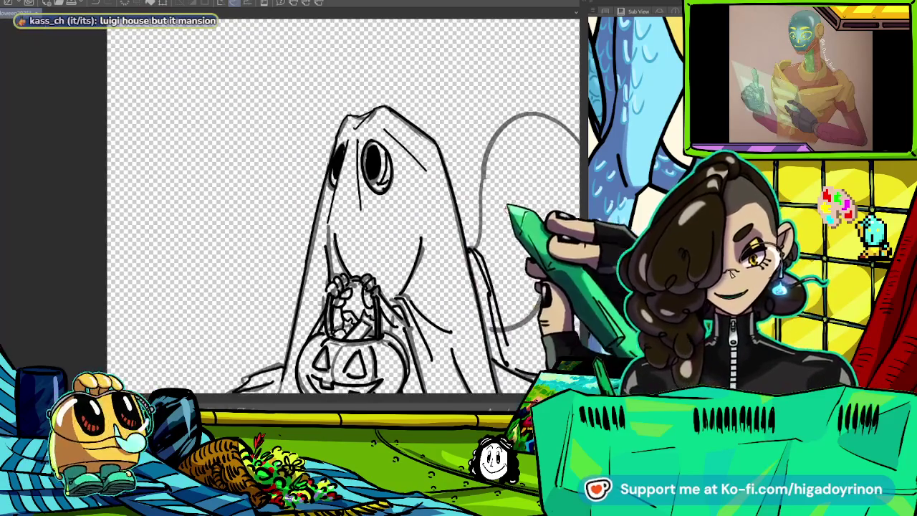
mouse_move(513, 272)
mouse_down()
mouse_move(424, 219)
mouse_move(434, 215)
mouse_up()
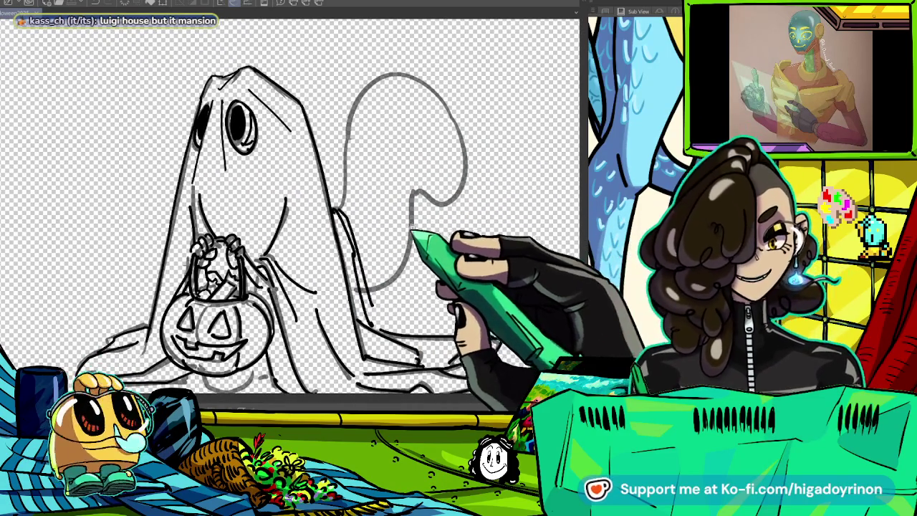
scroll(401, 158, up, 2)
scroll(401, 158, up, 2)
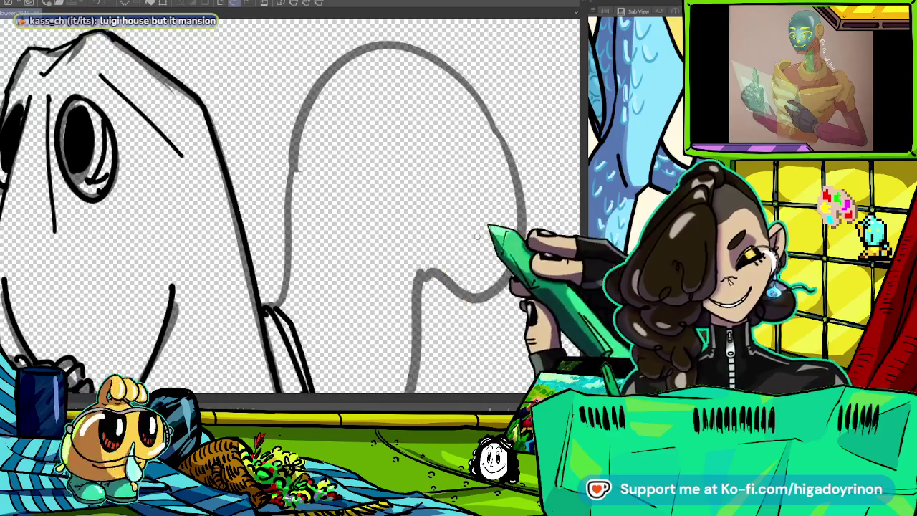
drag(415, 188, 491, 292)
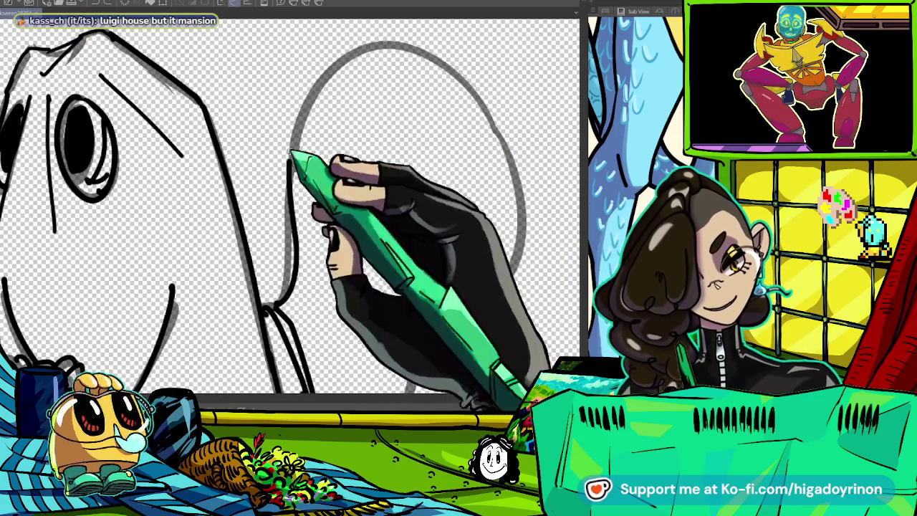
drag(292, 170, 486, 292)
- Ink the tail's top edge and lower right side, redrawing the top-right edge as a wavy line
scroll(291, 208, down, 3)
scroll(290, 208, down, 2)
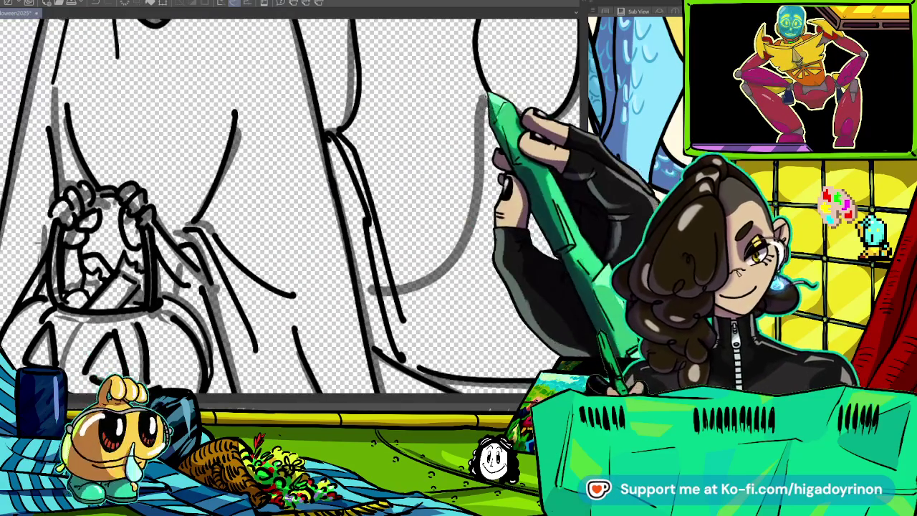
scroll(395, 286, up, 5)
scroll(368, 272, up, 3)
drag(336, 140, 369, 128)
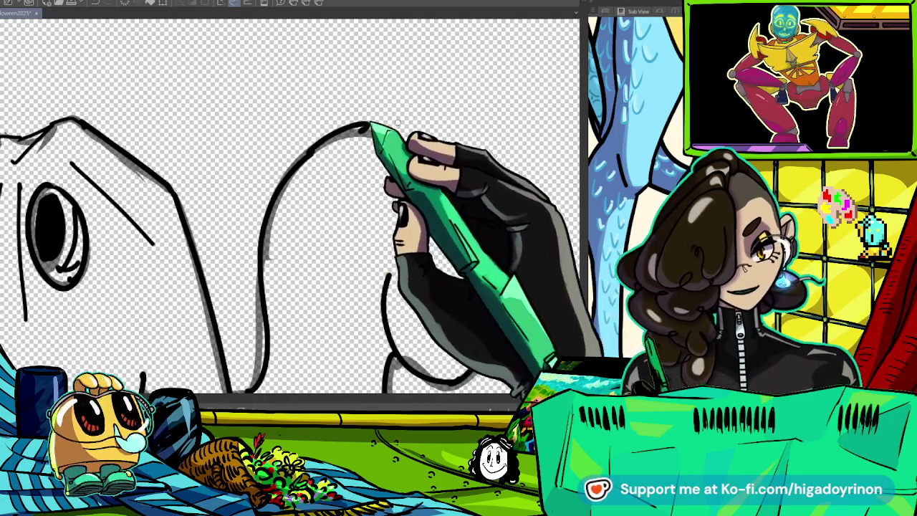
drag(390, 272, 386, 362)
mouse_move(370, 131)
mouse_down()
mouse_move(399, 136)
mouse_move(450, 172)
mouse_up()
key(ctrl+z)
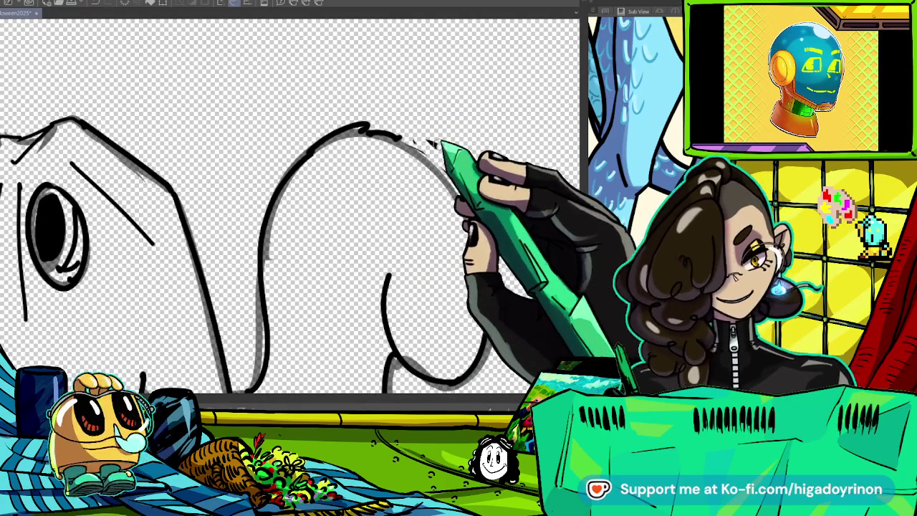
drag(402, 138, 473, 210)
scroll(290, 205, down, 3)
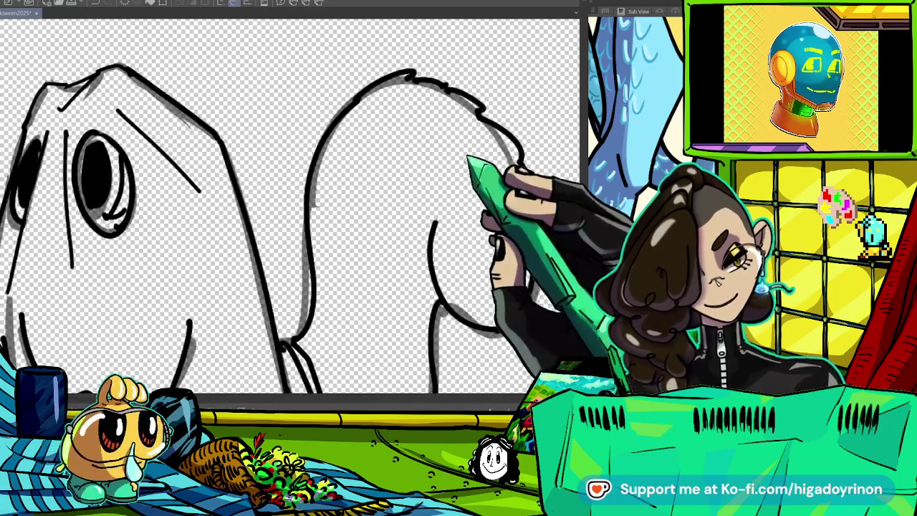
scroll(291, 206, down, 3)
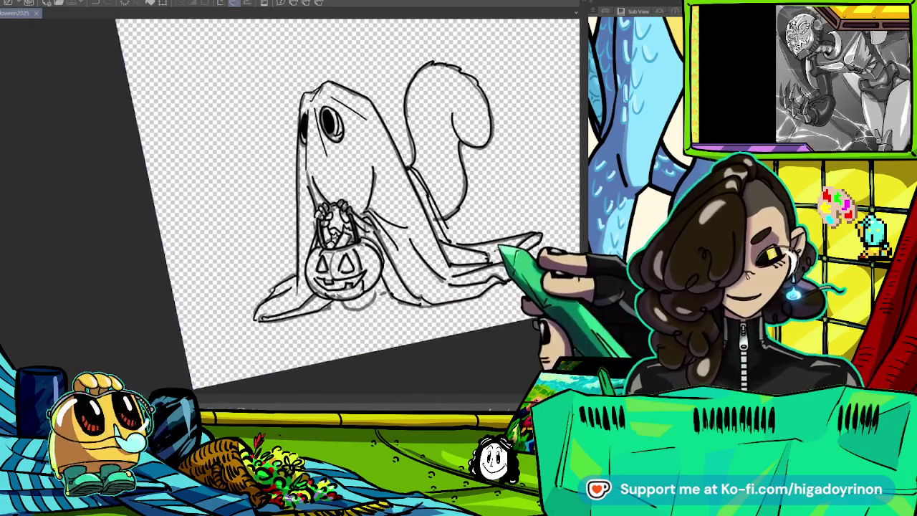
scroll(365, 321, up, 3)
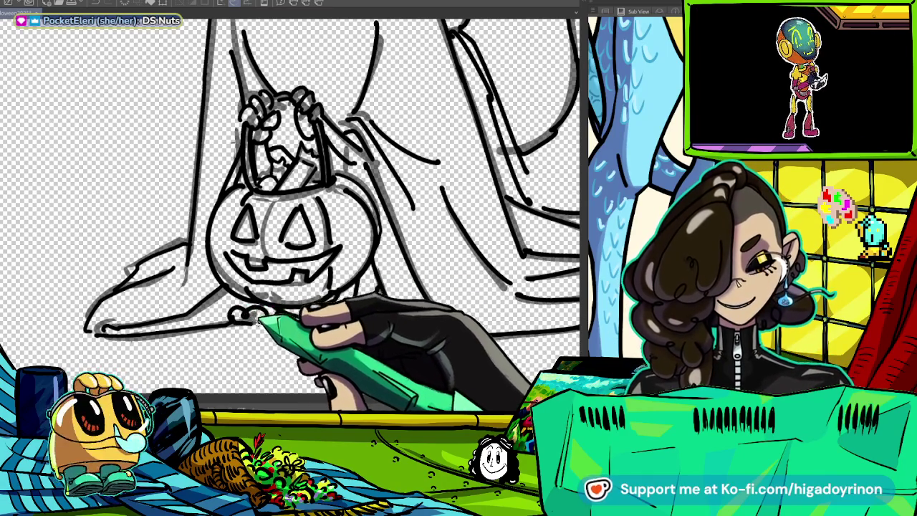
- Reset the canvas rotation to upright and adjust the zoom on the ghost sheet
scroll(391, 276, down, 5)
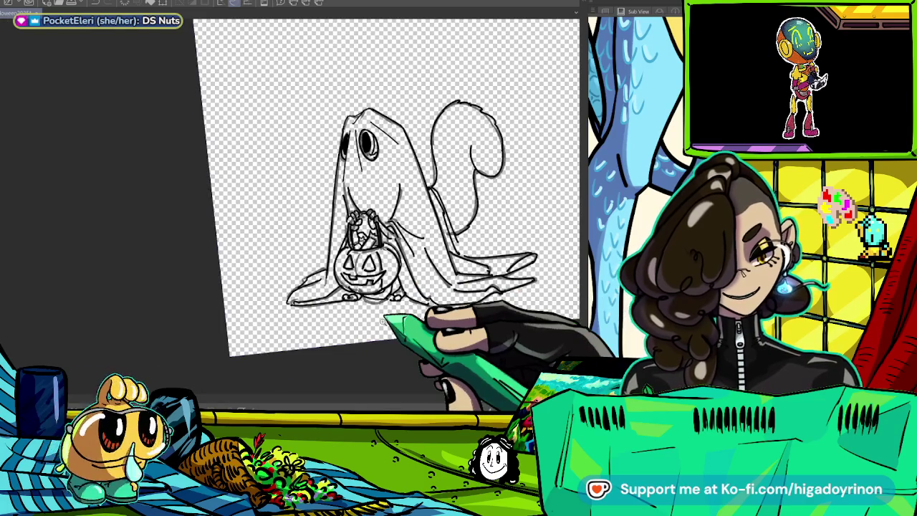
key(ctrl+0)
scroll(479, 371, up, 3)
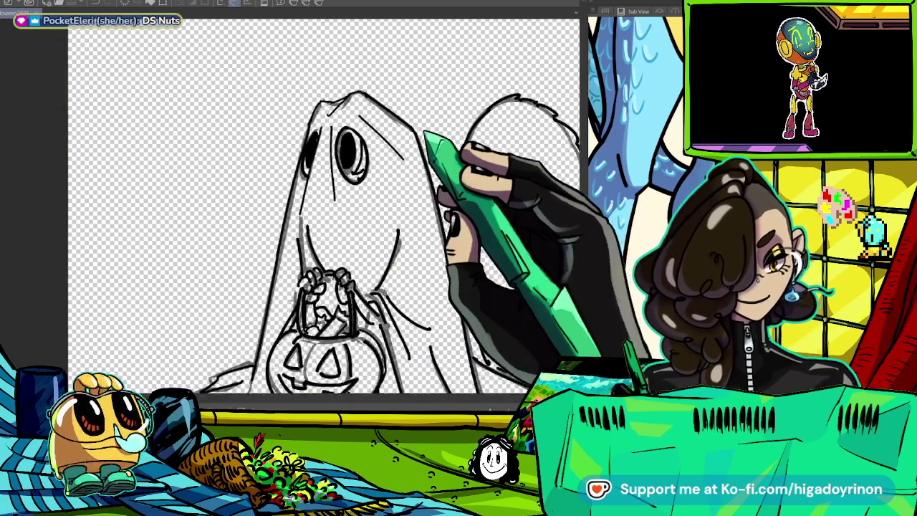
scroll(478, 370, up, 2)
scroll(467, 272, down, 5)
scroll(467, 273, down, 2)
scroll(468, 270, up, 5)
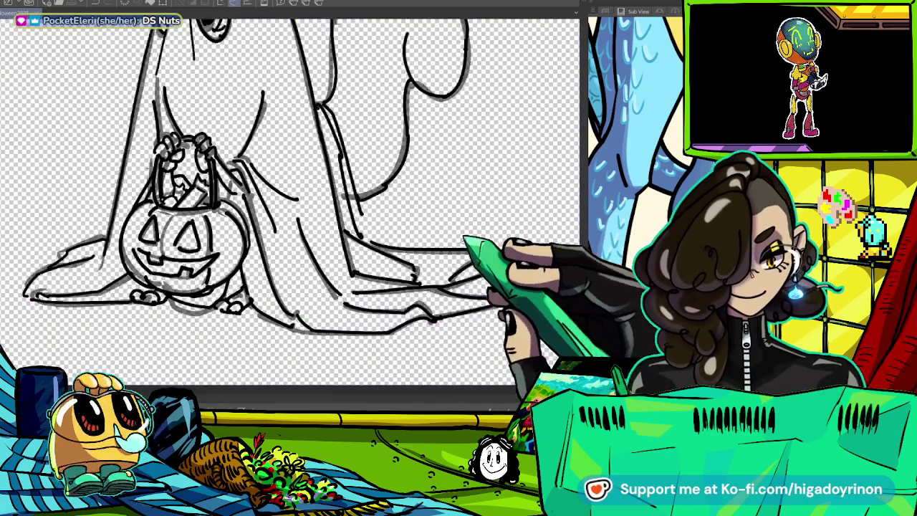
scroll(468, 270, up, 2)
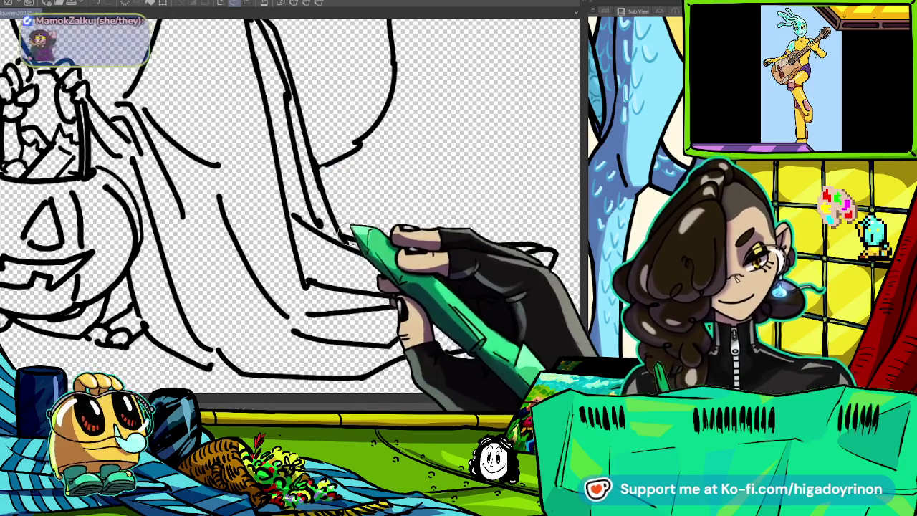
- Zoom in and out around the pumpkin bucket to inspect the sheet folds and eye
scroll(402, 213, down, 2)
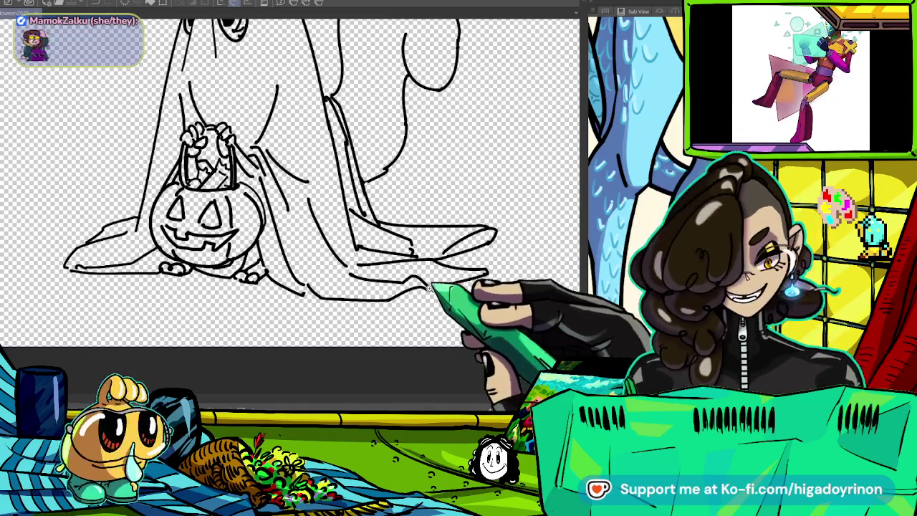
scroll(430, 287, up, 2)
scroll(420, 188, up, 2)
scroll(349, 180, up, 3)
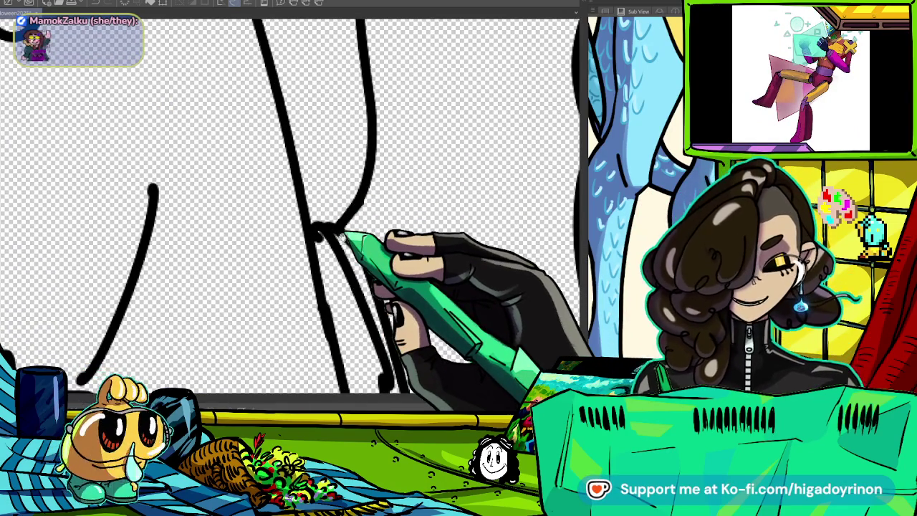
scroll(287, 208, down, 2)
scroll(287, 208, down, 2)
scroll(344, 201, up, 1)
scroll(358, 197, up, 3)
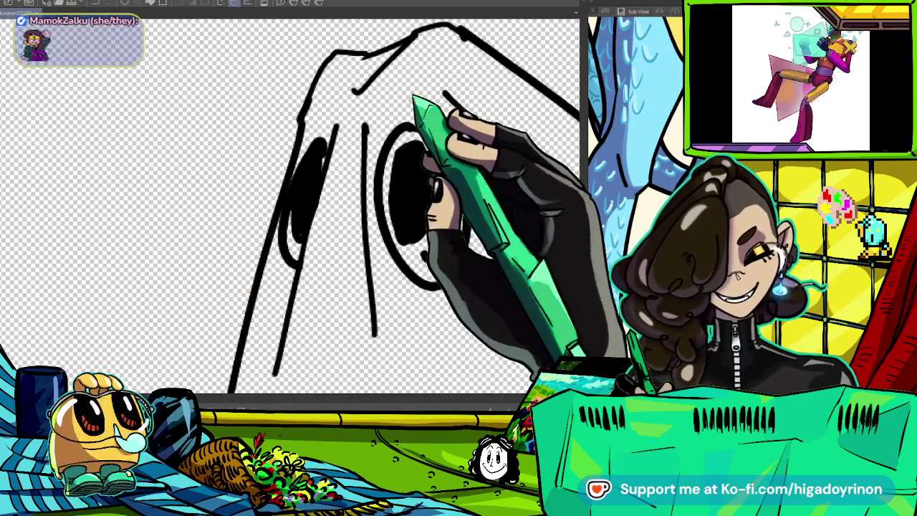
scroll(322, 208, down, 3)
scroll(322, 208, up, 1)
scroll(323, 208, up, 1)
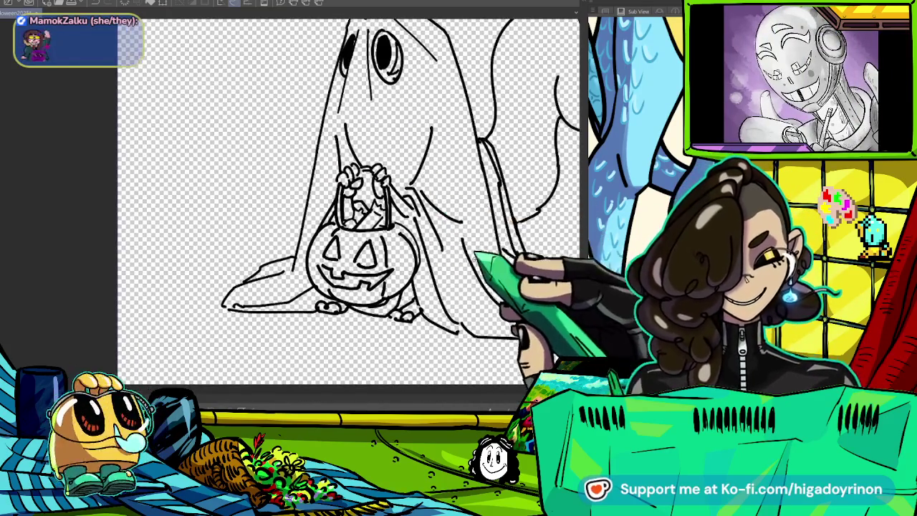
scroll(416, 200, down, 2)
scroll(433, 227, up, 4)
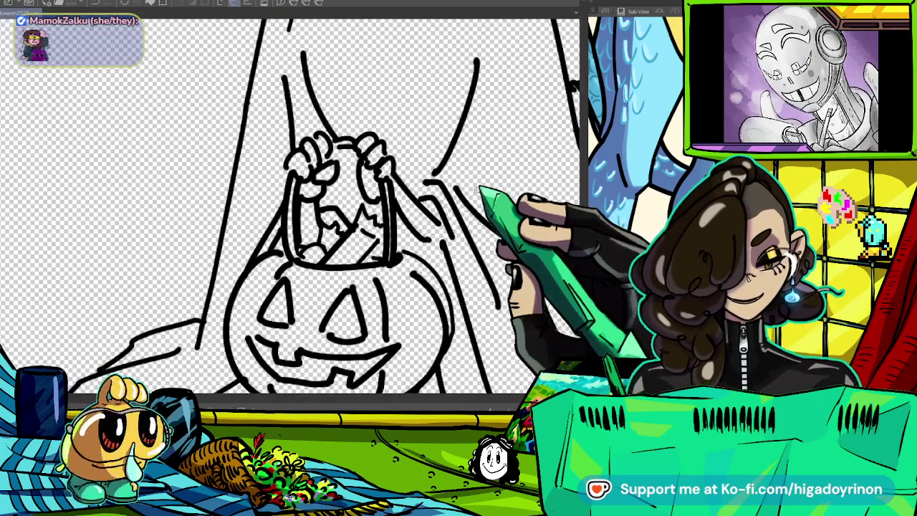
scroll(473, 198, down, 5)
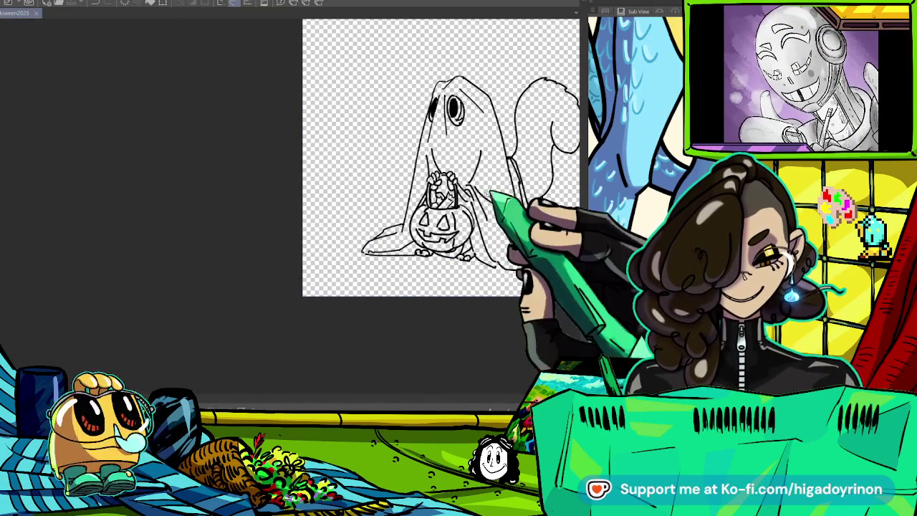
- Zoom out to view the whole sketch and recentre it in the window
scroll(441, 215, up, 4)
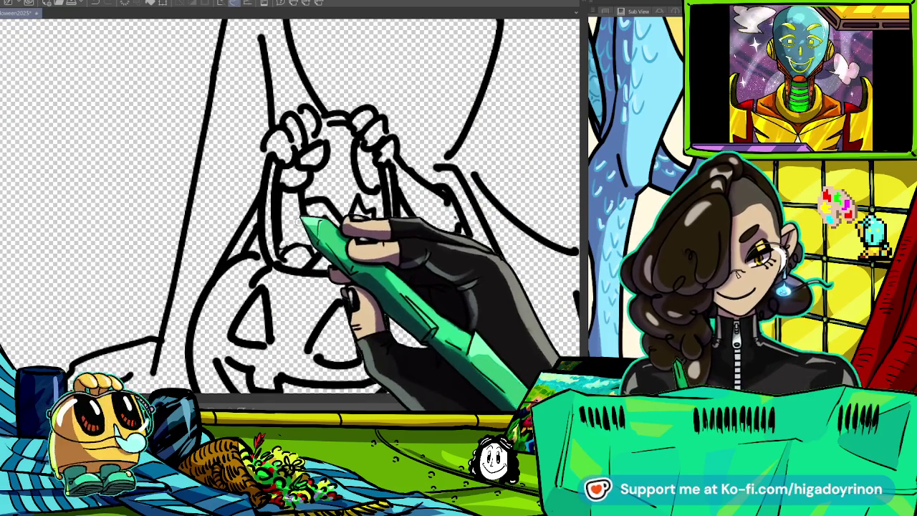
scroll(473, 269, down, 4)
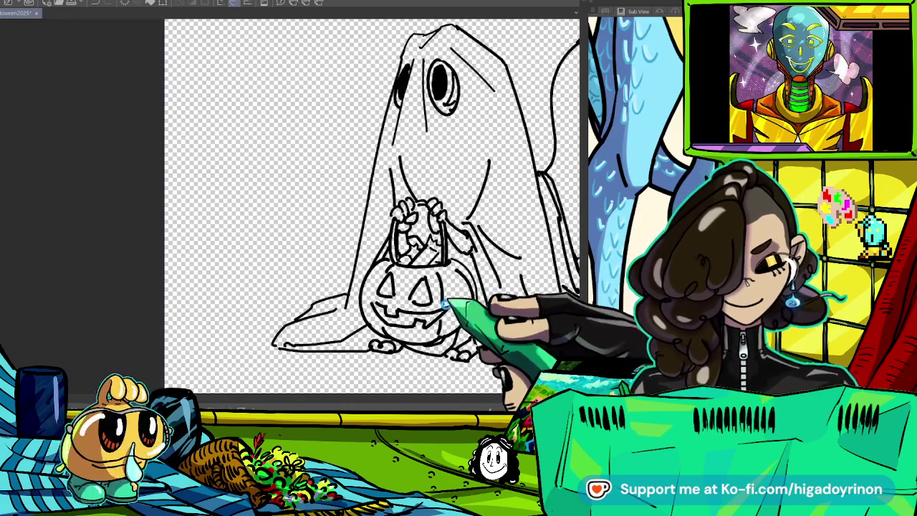
scroll(515, 306, down, 2)
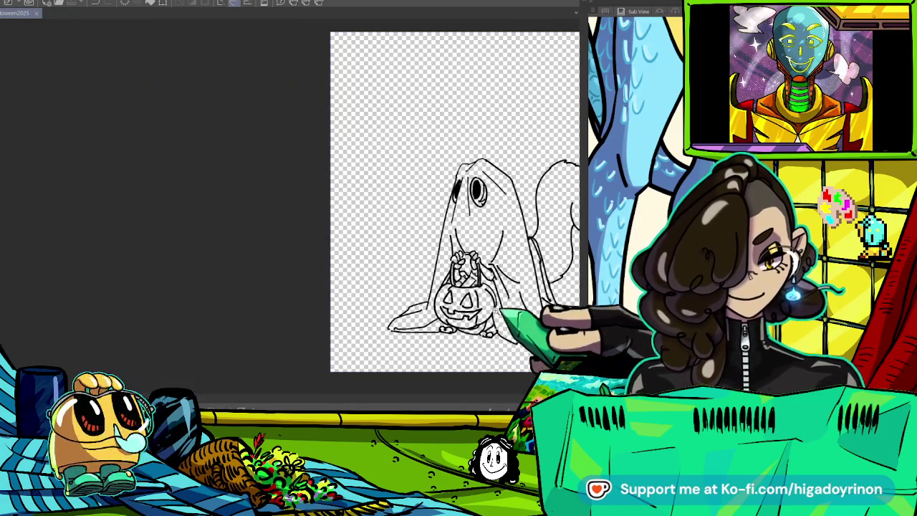
scroll(464, 301, up, 5)
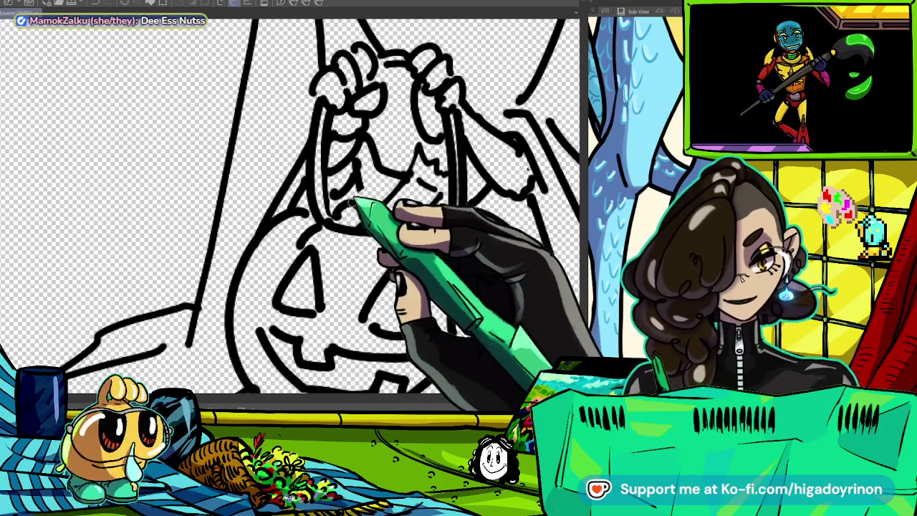
key(ctrl+minus)
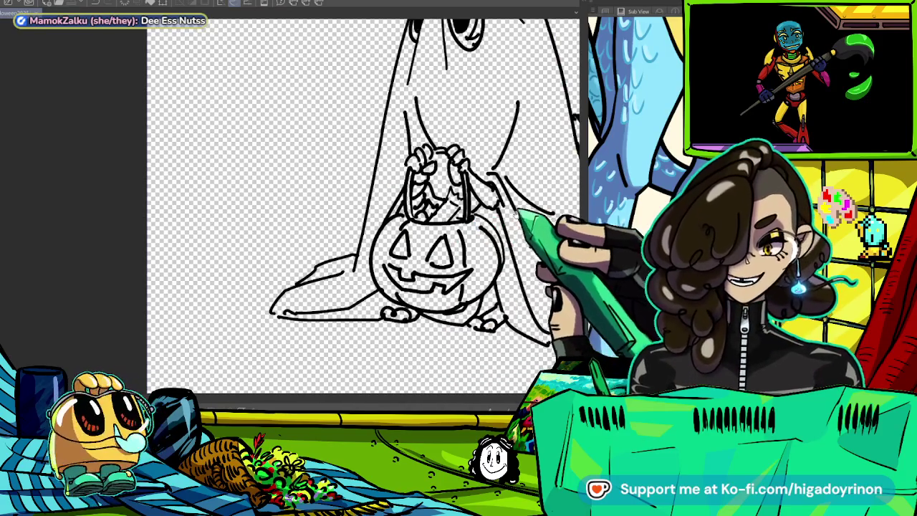
key(ctrl+minus)
key(ctrl+minus)
drag(529, 222, 476, 250)
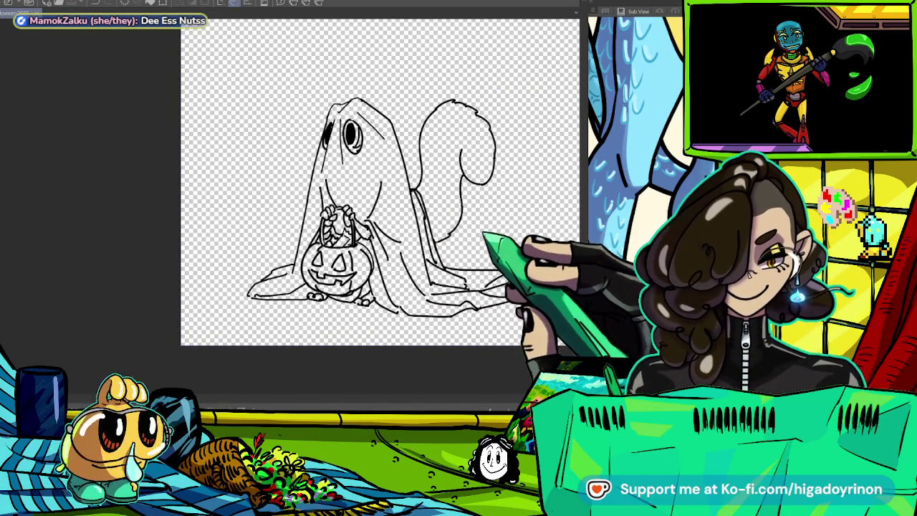
- Zoom in on the pumpkin bucket area and fill the squirrel's tail with blue
key(ctrl+plus)
key(ctrl+plus)
key(ctrl+plus)
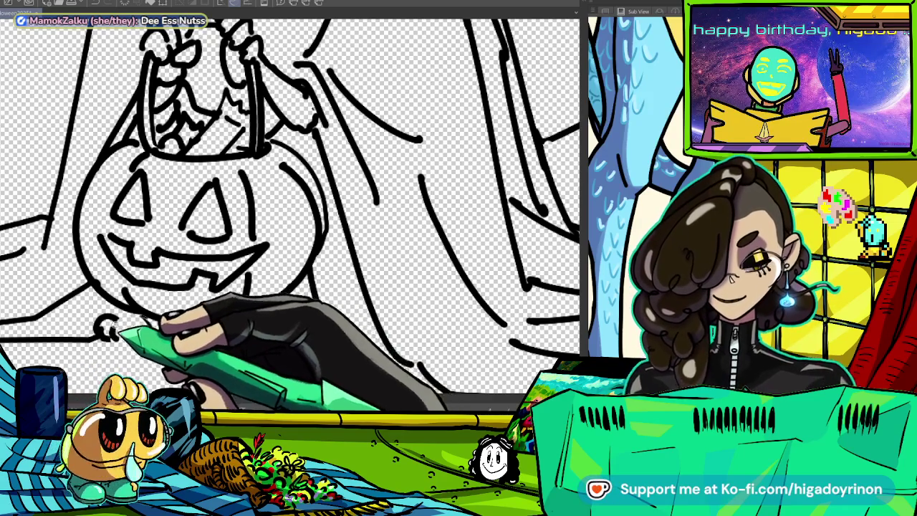
scroll(346, 359, down, 2)
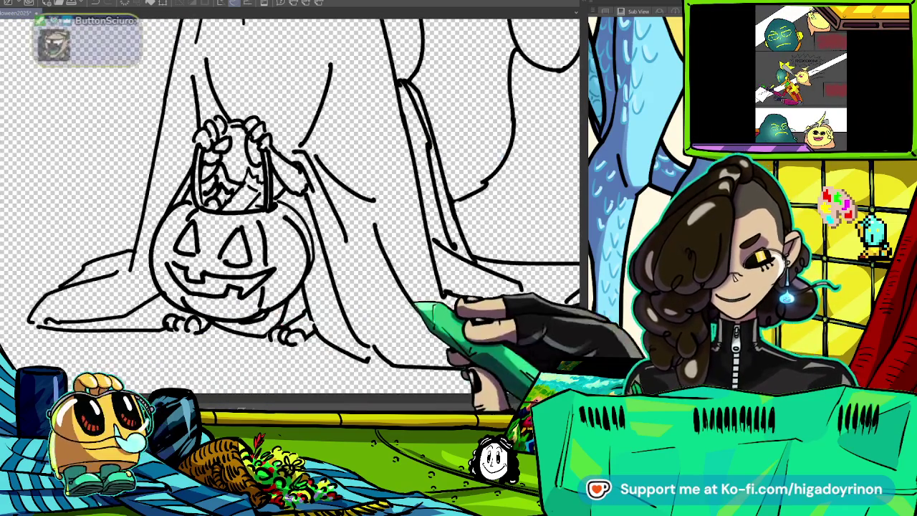
scroll(441, 315, down, 2)
scroll(441, 315, down, 1)
scroll(440, 316, up, 5)
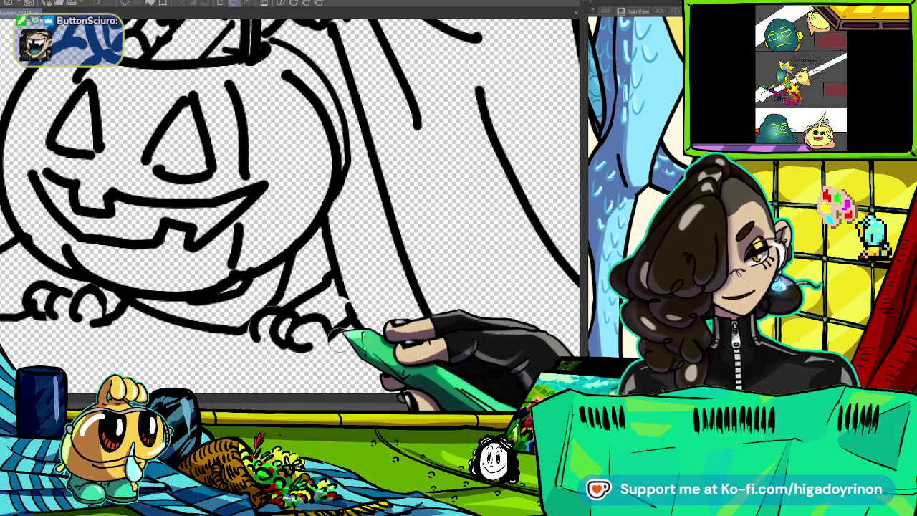
scroll(325, 340, down, 1)
scroll(325, 340, down, 3)
scroll(328, 339, down, 1)
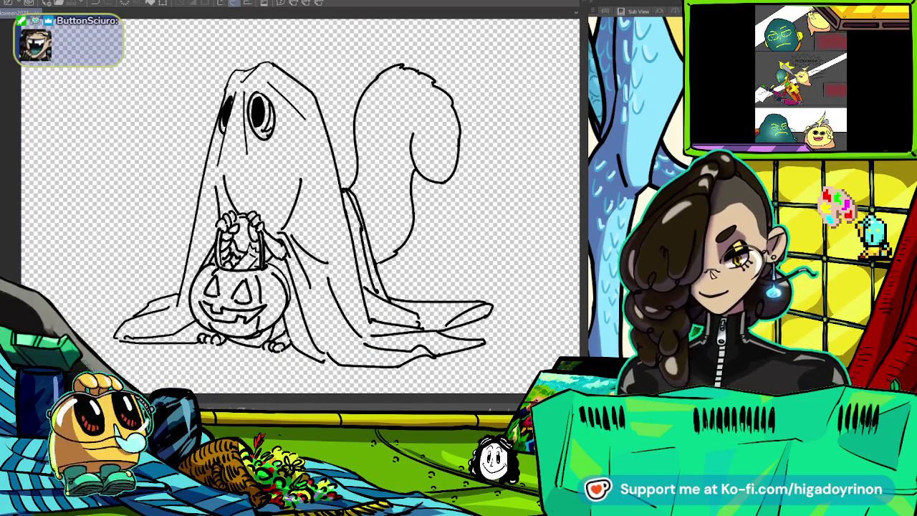
scroll(291, 93, up, 3)
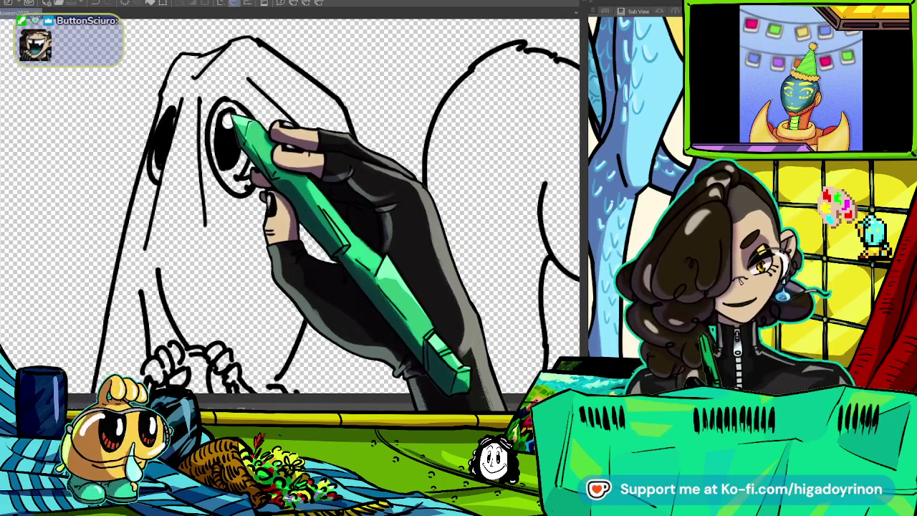
scroll(164, 126, down, 2)
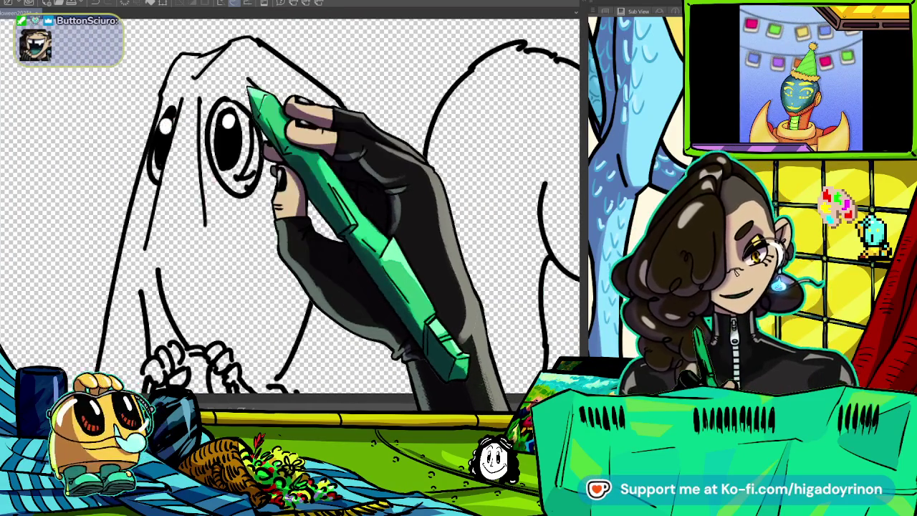
scroll(222, 152, down, 2)
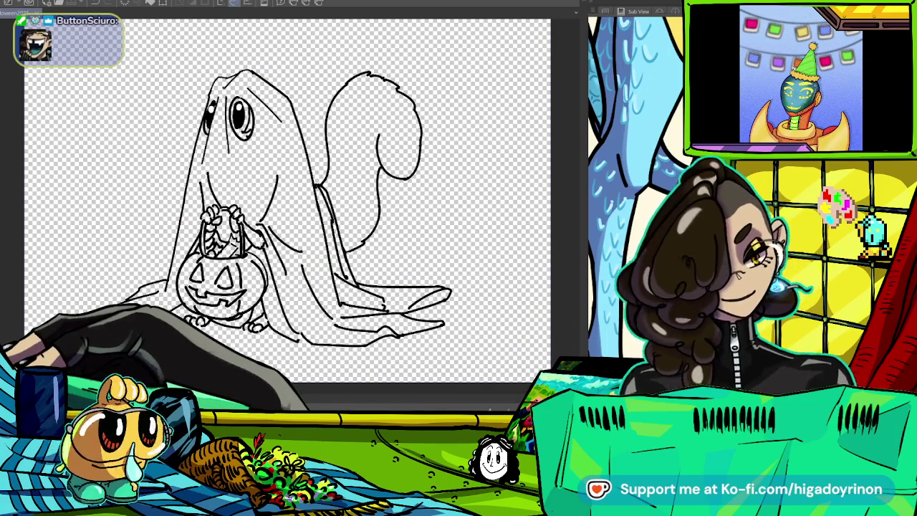
click(373, 136)
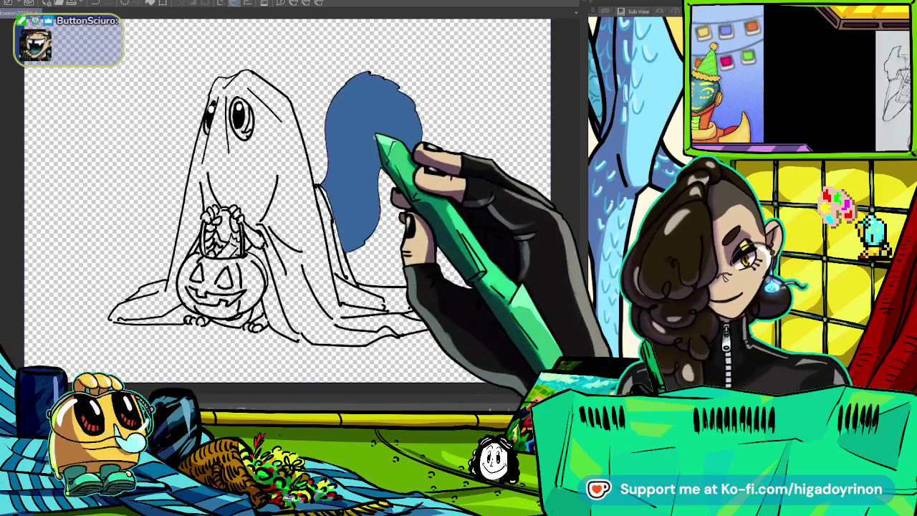
- Redo the tail's blue fill and fill both ghost eyes blue
key(ctrl+z)
click(380, 136)
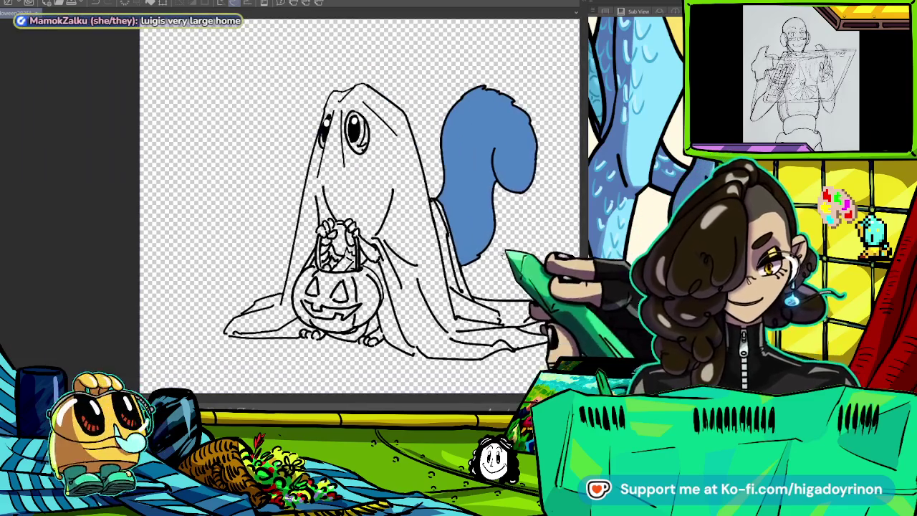
scroll(344, 129, up, 3)
click(359, 133)
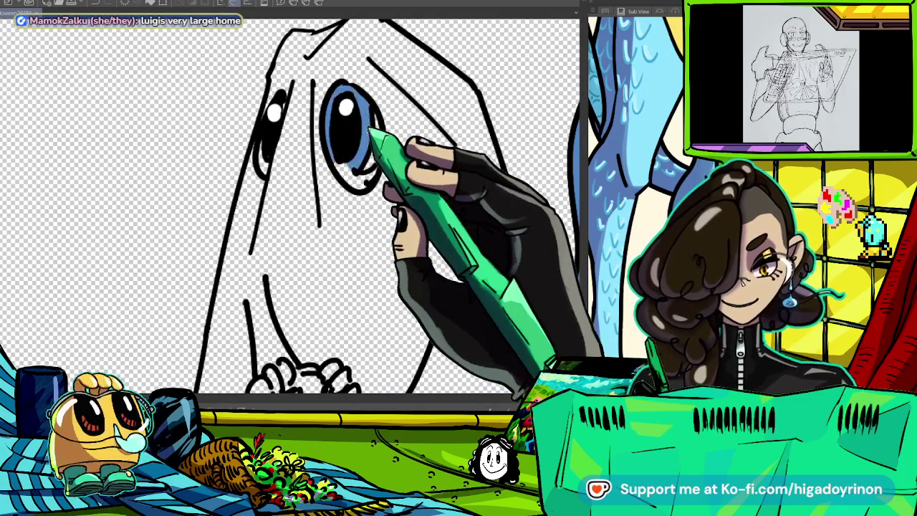
click(273, 129)
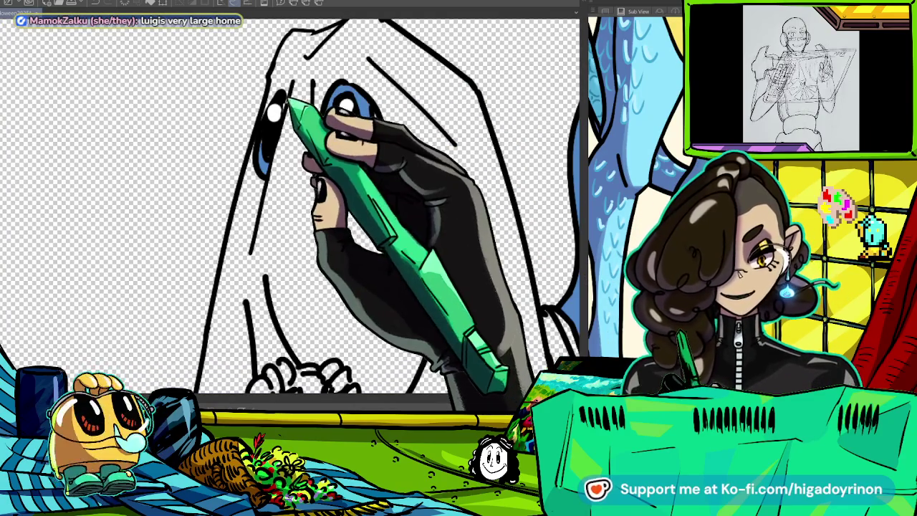
- Fill both handle paws, the arm beside the basket and both feet blue
scroll(301, 208, down, 3)
click(298, 136)
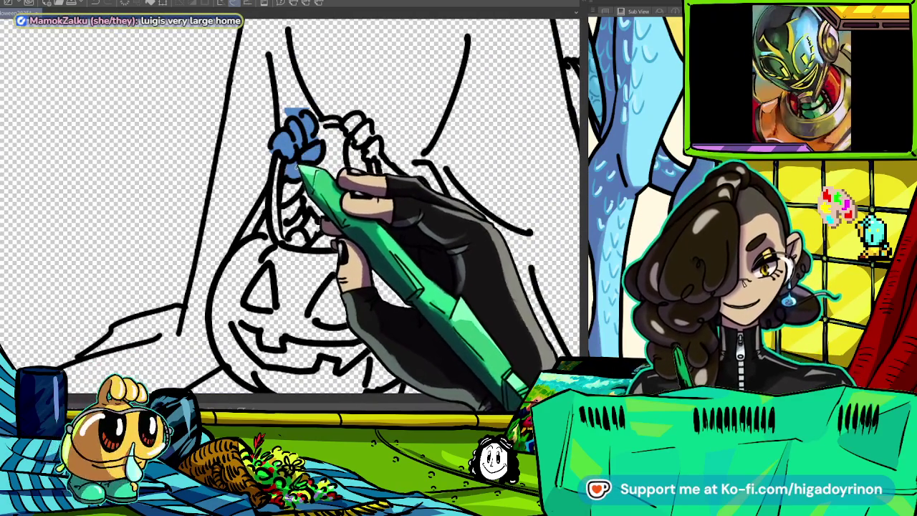
click(358, 132)
click(412, 189)
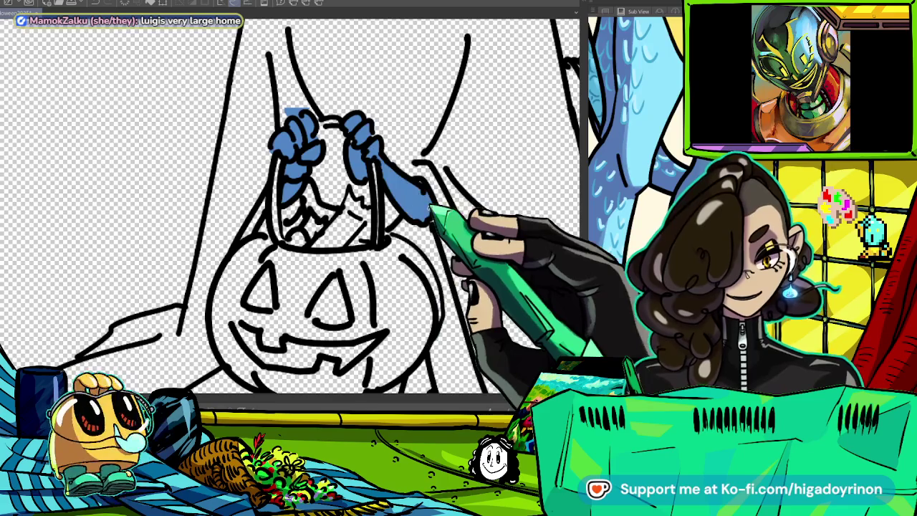
scroll(430, 211, down, 3)
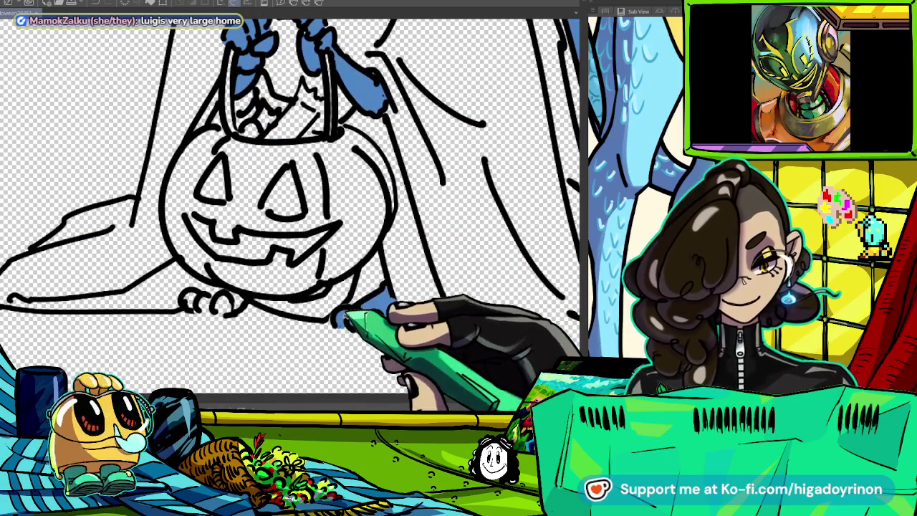
click(208, 301)
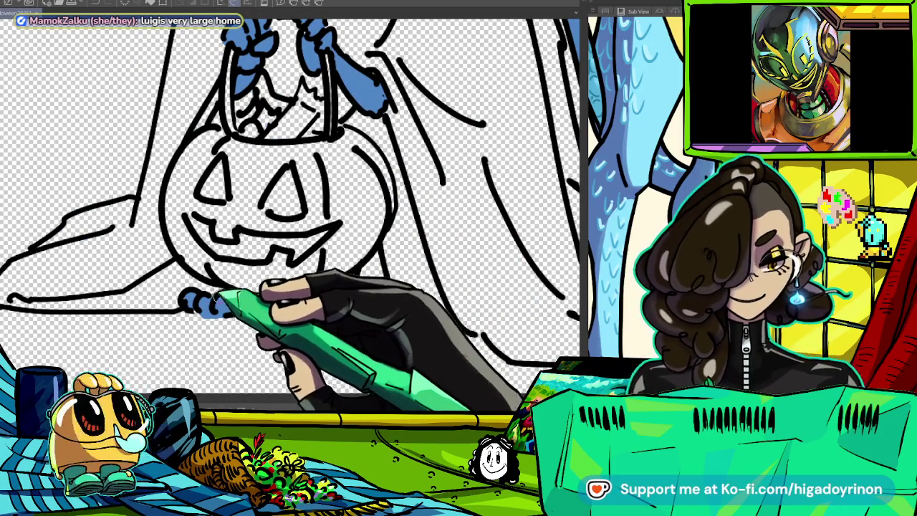
click(360, 319)
- Pan and zoom across the drawing to check the blue fills
mouse_move(514, 306)
mouse_down()
mouse_move(456, 320)
mouse_move(456, 345)
mouse_up()
scroll(457, 321, down, 3)
scroll(456, 344, up, 5)
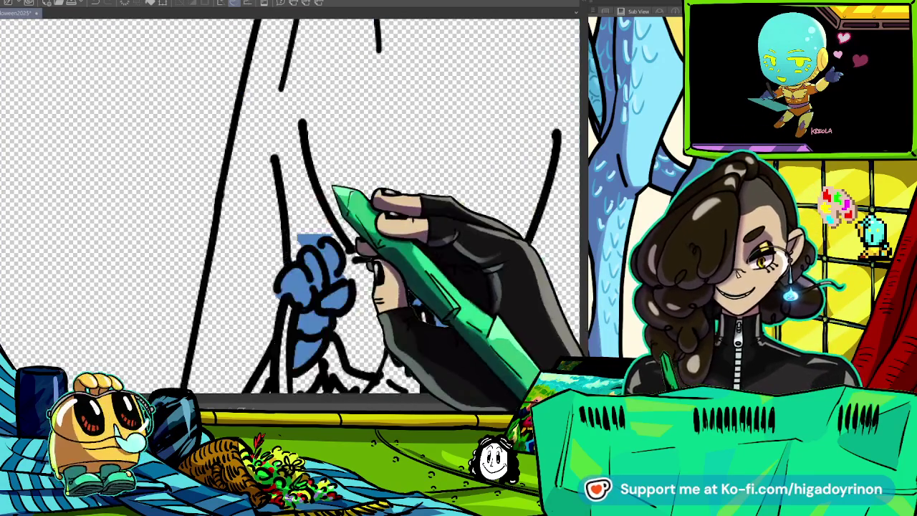
scroll(337, 193, up, 2)
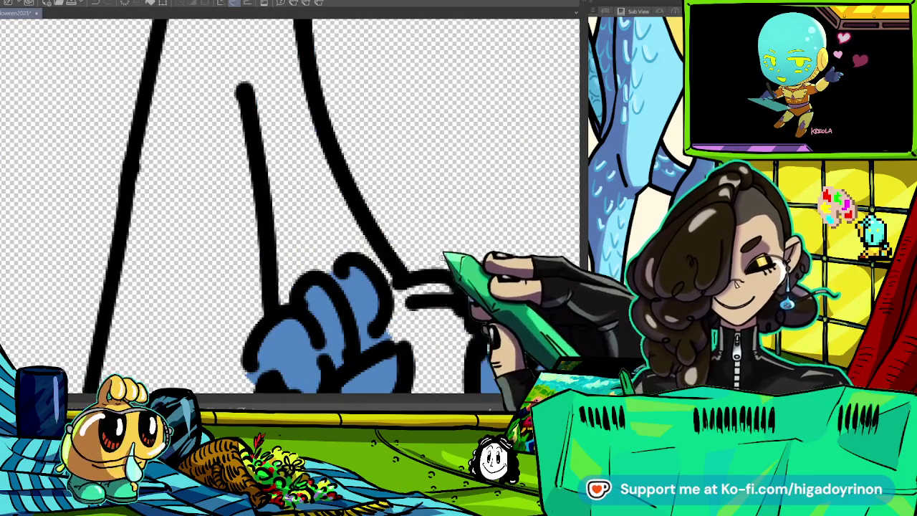
scroll(367, 244, down, 2)
scroll(358, 236, down, 2)
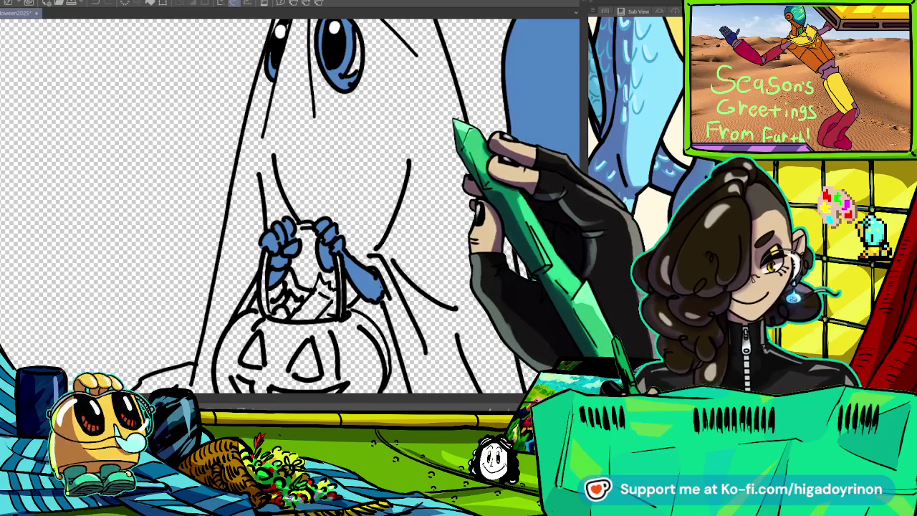
- Fill the ghost sheet with white and pan around the pumpkin to check it
click(344, 136)
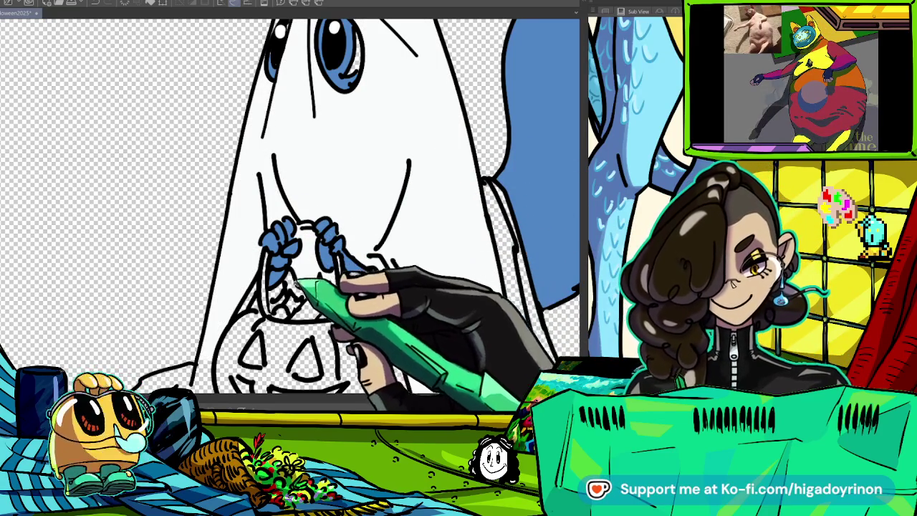
scroll(301, 215, up, 2)
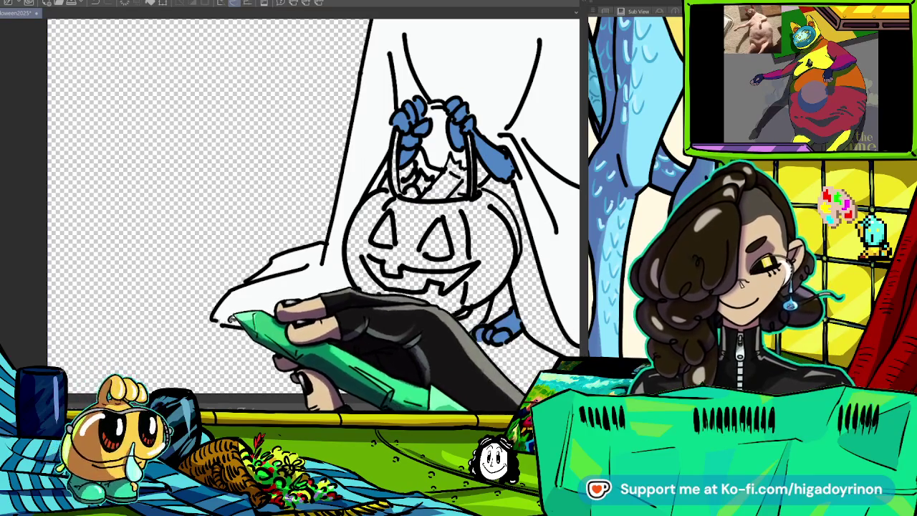
drag(430, 244, 272, 208)
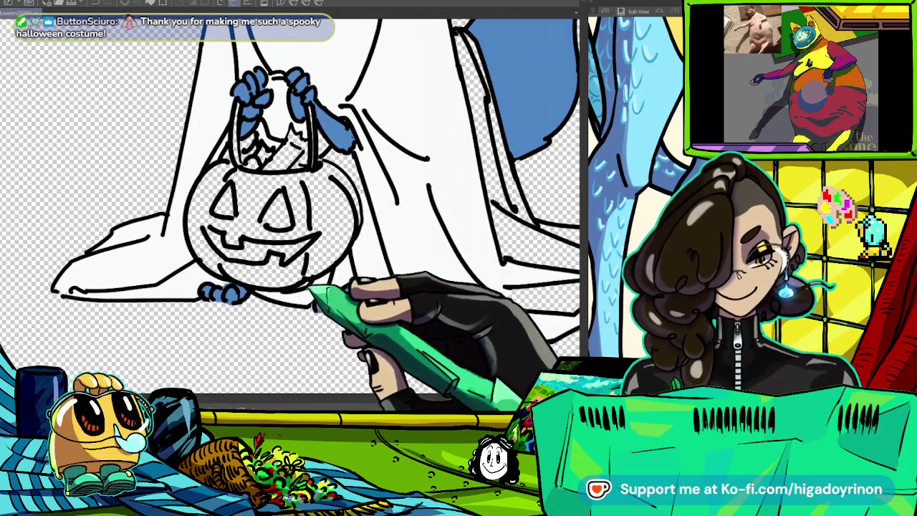
drag(309, 279, 395, 250)
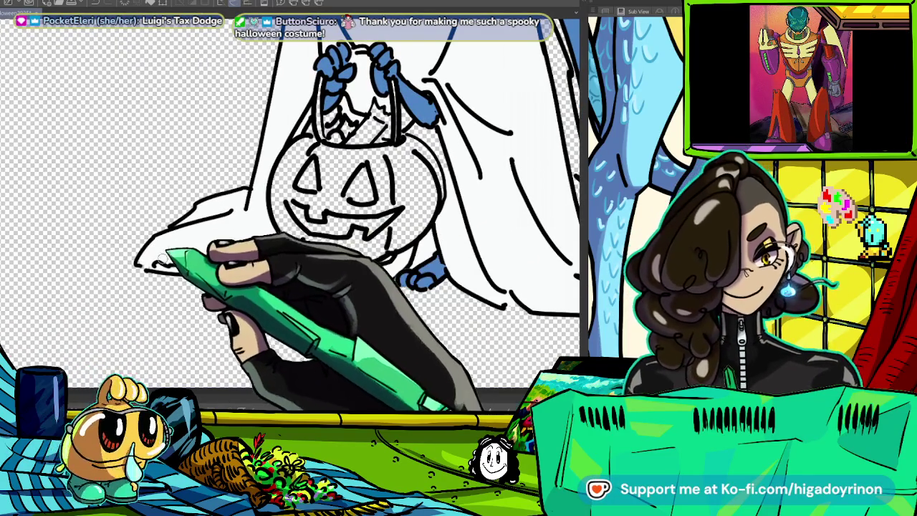
drag(609, 257, 381, 263)
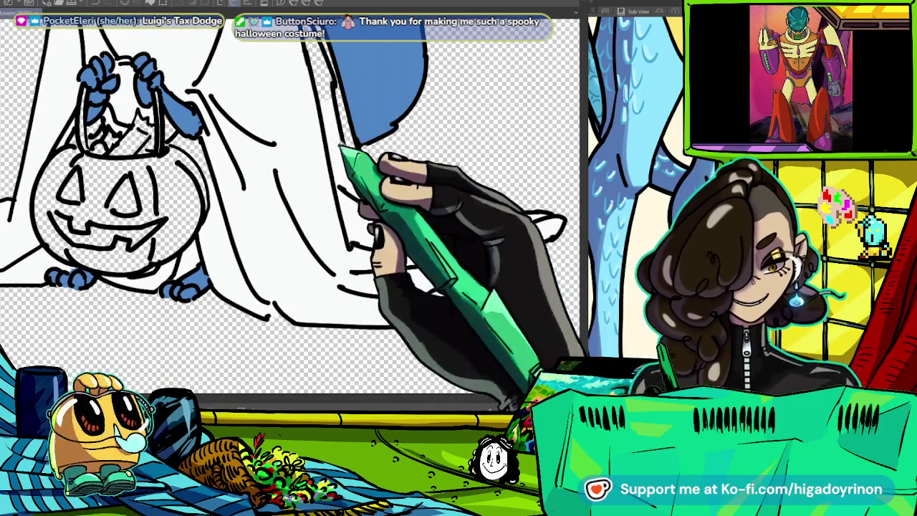
scroll(287, 208, down, 2)
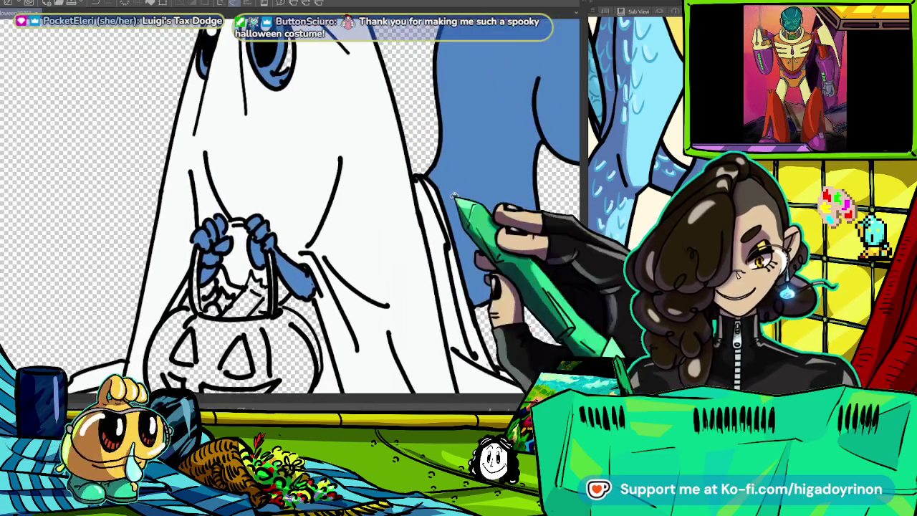
scroll(344, 201, up, 2)
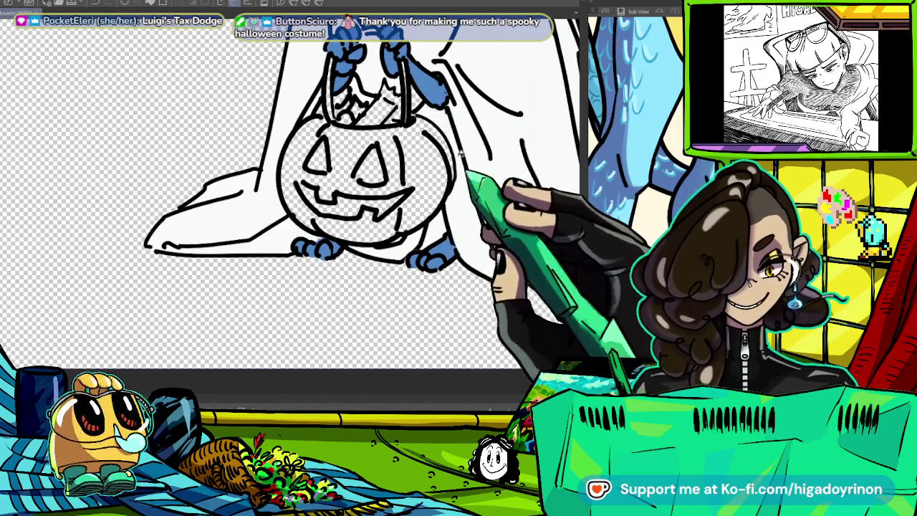
drag(466, 126, 511, 185)
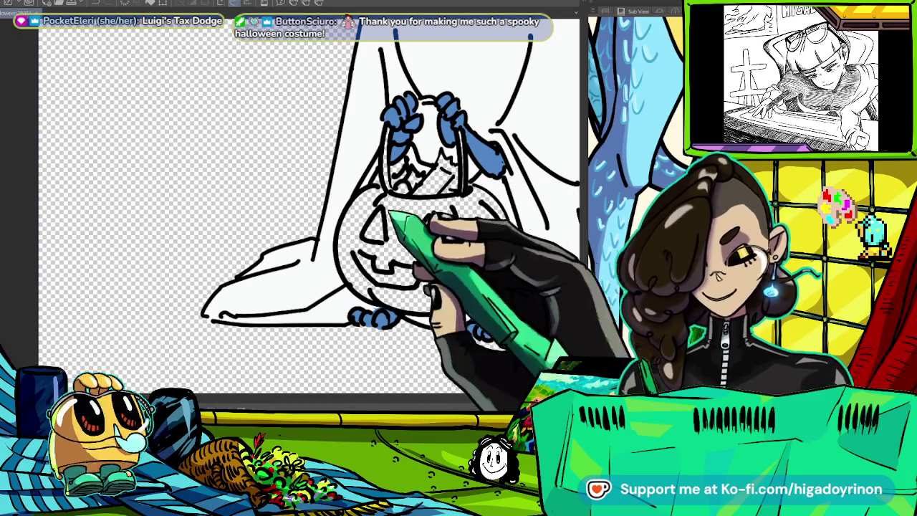
- Paint the left and right halves of the jack-o'-lantern bucket orange
drag(401, 215, 452, 244)
drag(366, 215, 430, 279)
drag(352, 266, 437, 301)
drag(445, 208, 480, 294)
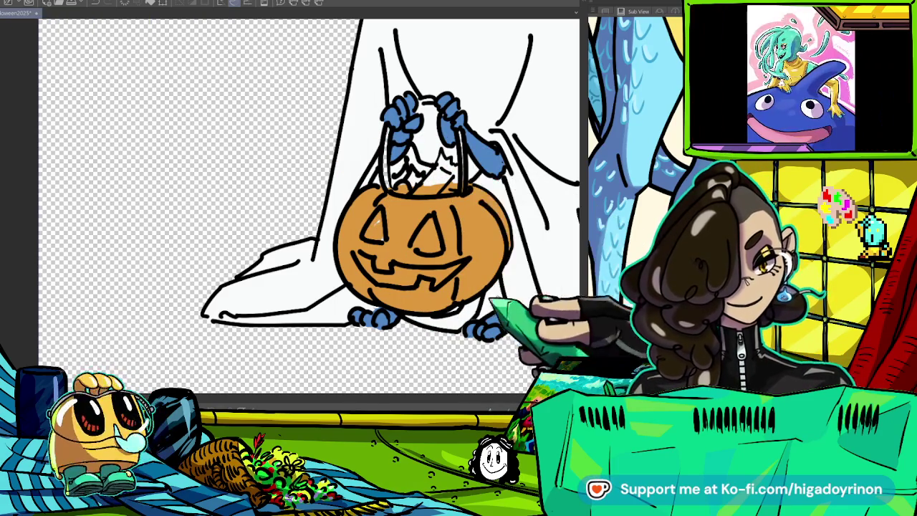
scroll(454, 346, down, 5)
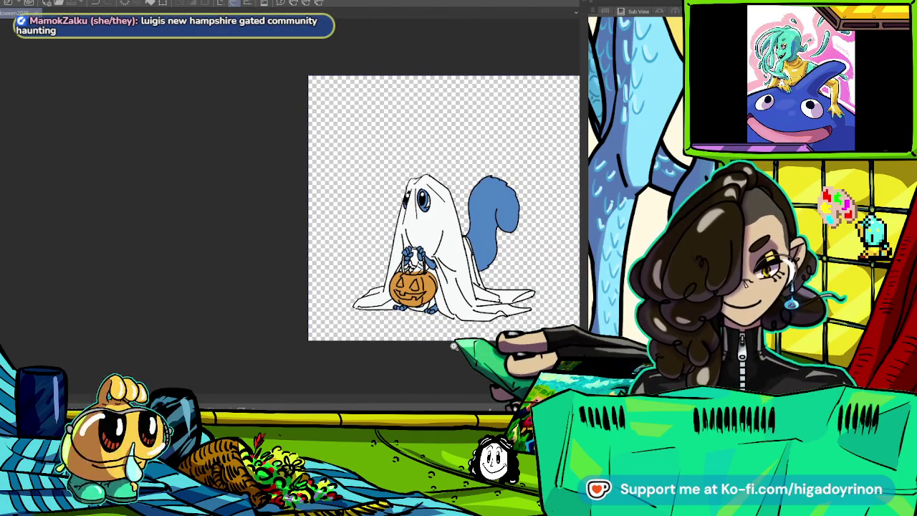
scroll(462, 343, up, 2)
scroll(466, 340, up, 2)
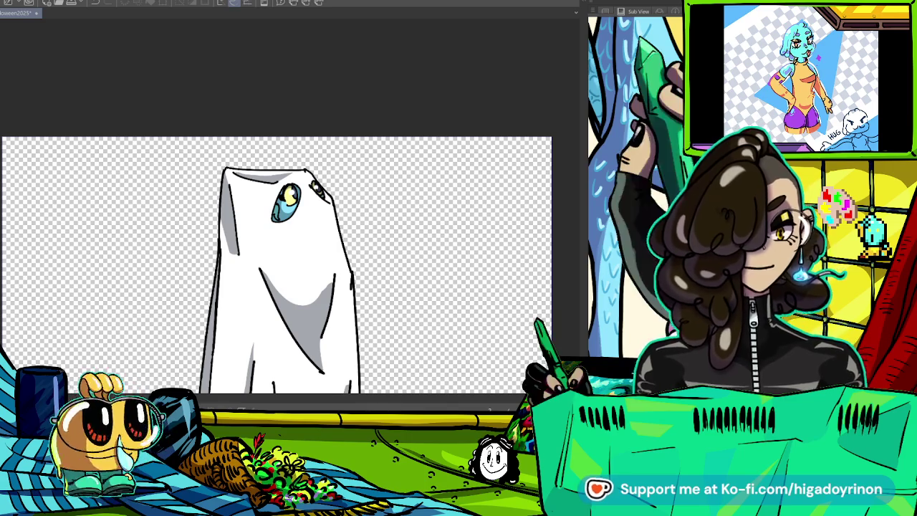
- Zoom out to view the complete grey-shaded ghost figure
key(ctrl+minus)
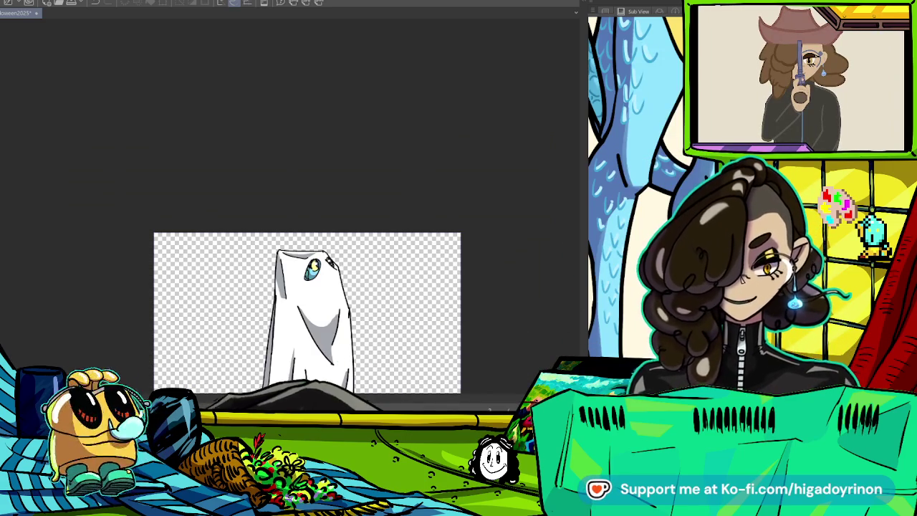